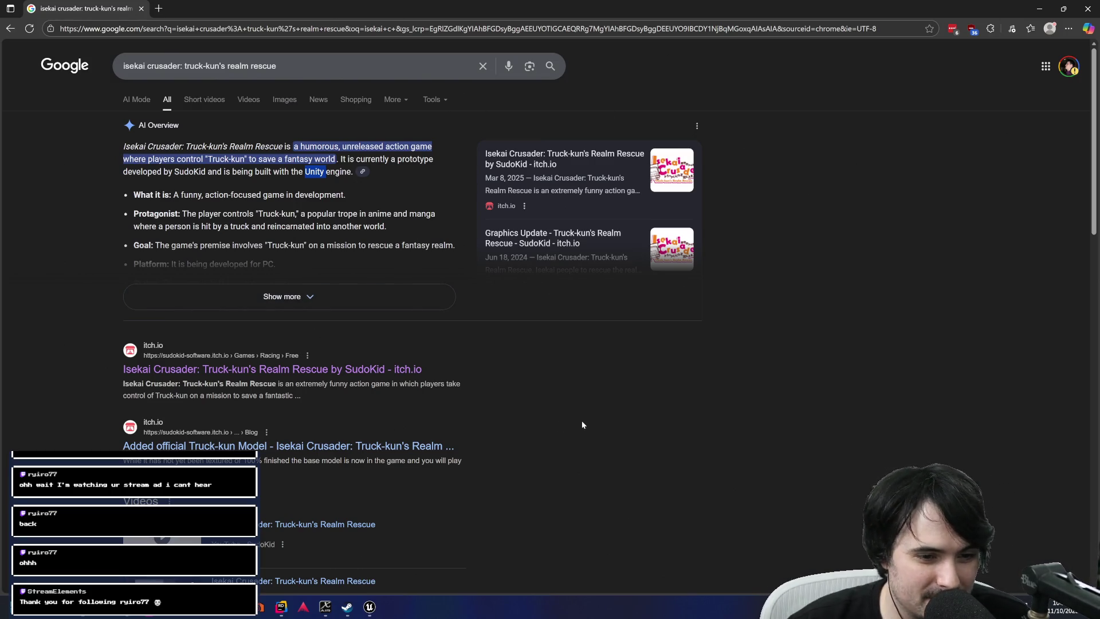
Open the 'Isekai Crusader: Truck-kun's Realm Rescue by SudoKid' itch.io page from the first search result.
click(351, 372)
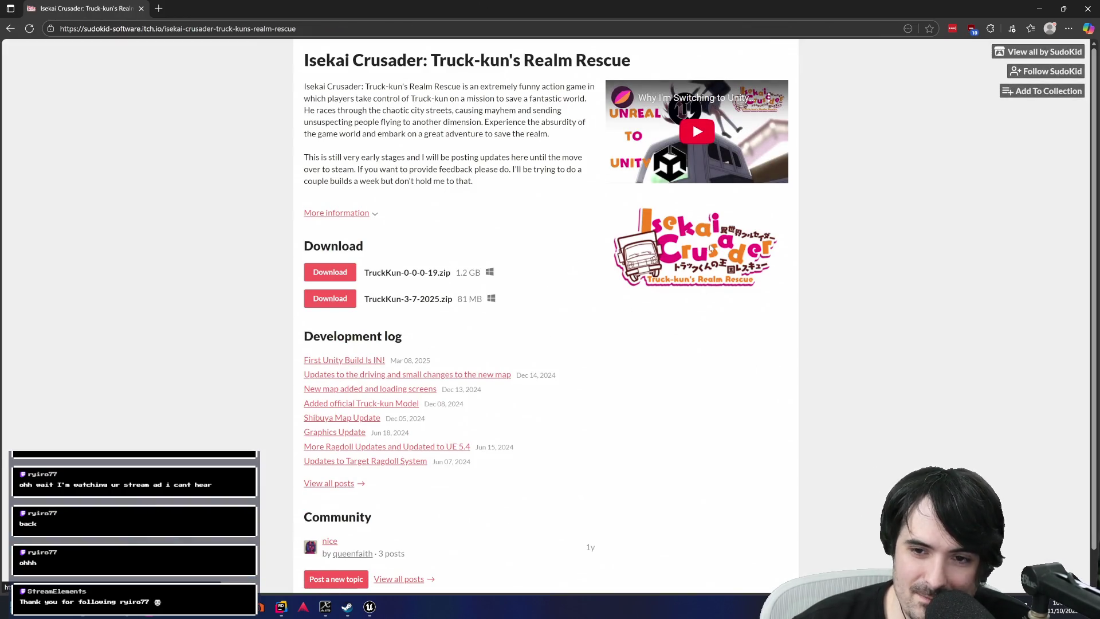
click(710, 248)
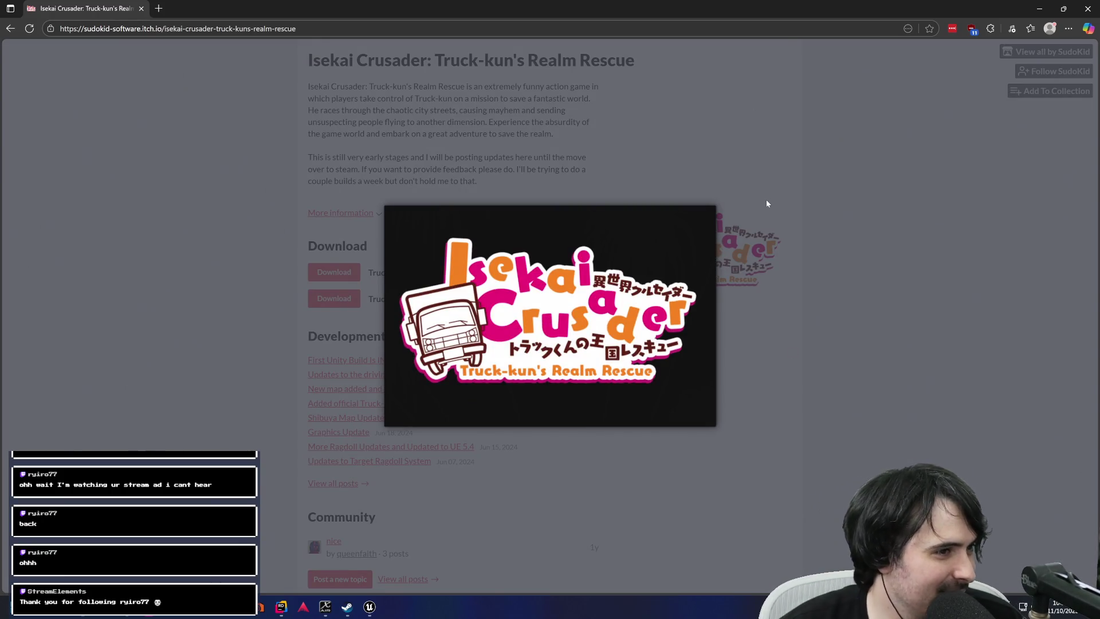
click(793, 272)
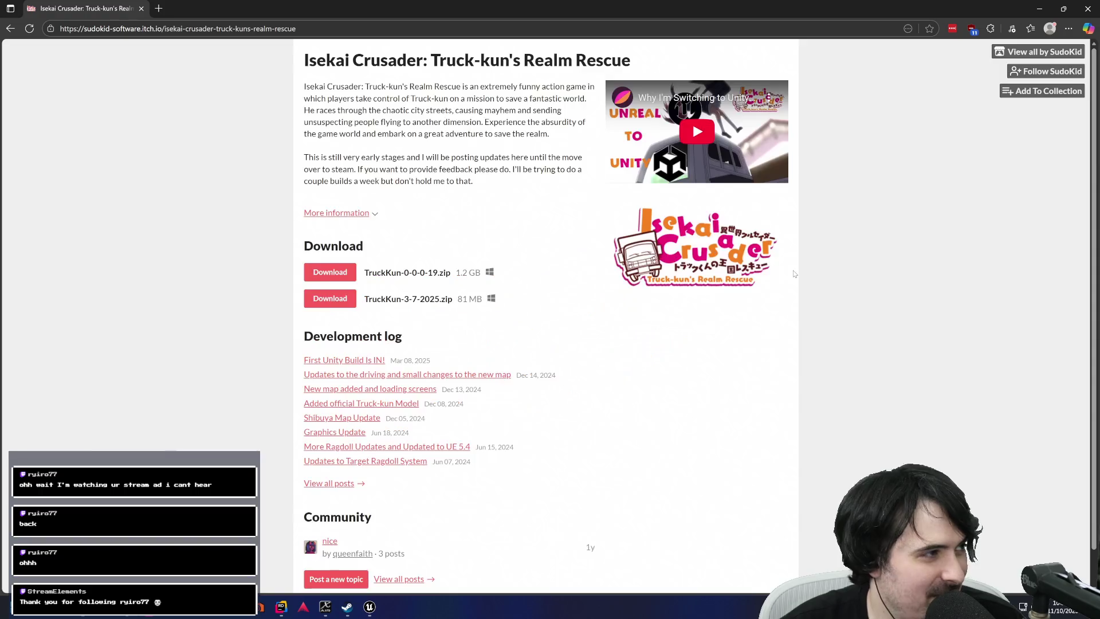
scroll(592, 278, down, 1)
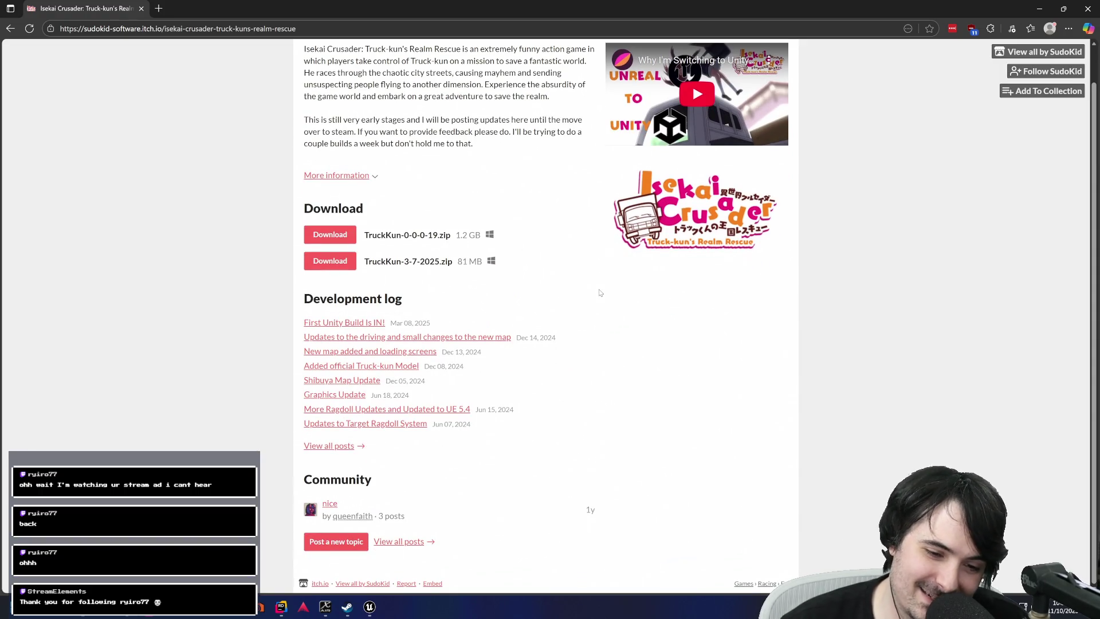
scroll(596, 284, up, 1)
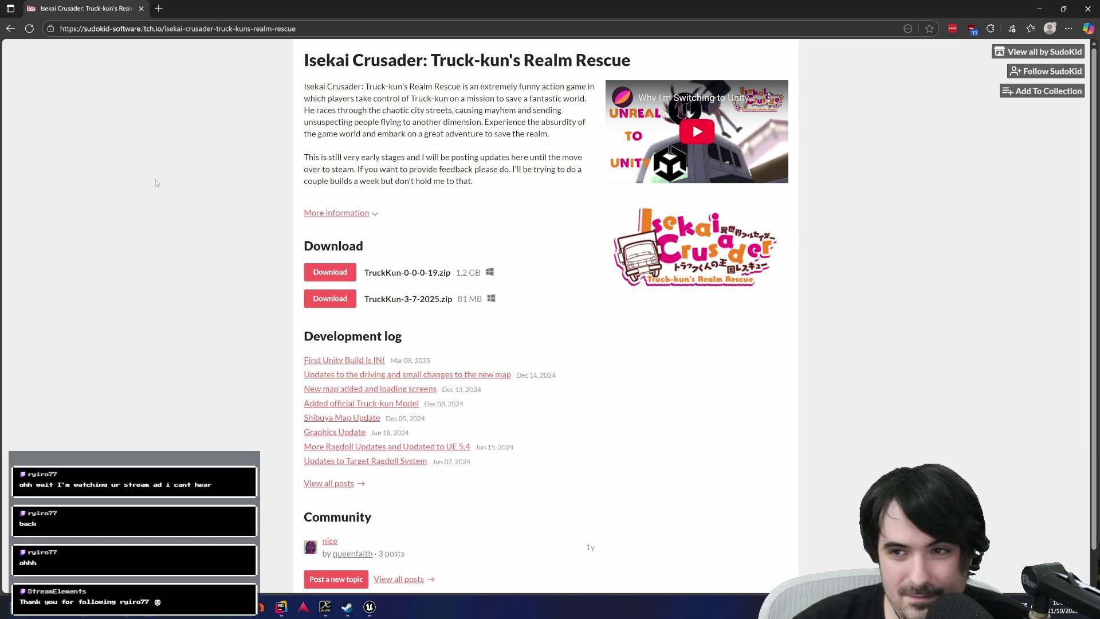
key(super+Down)
key(super+Up)
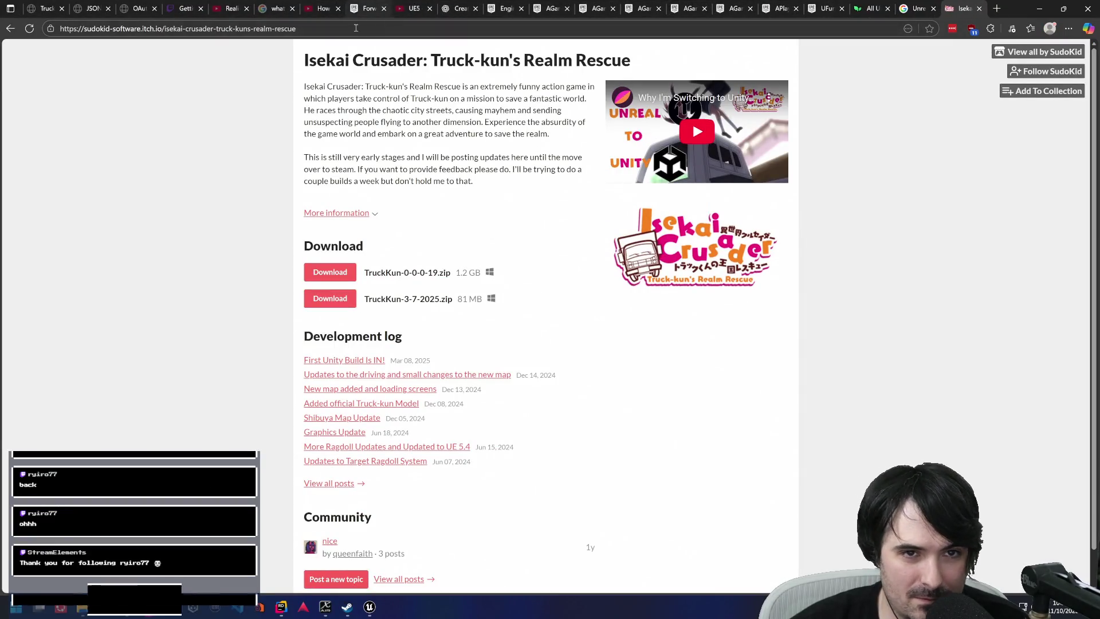
click(354, 28)
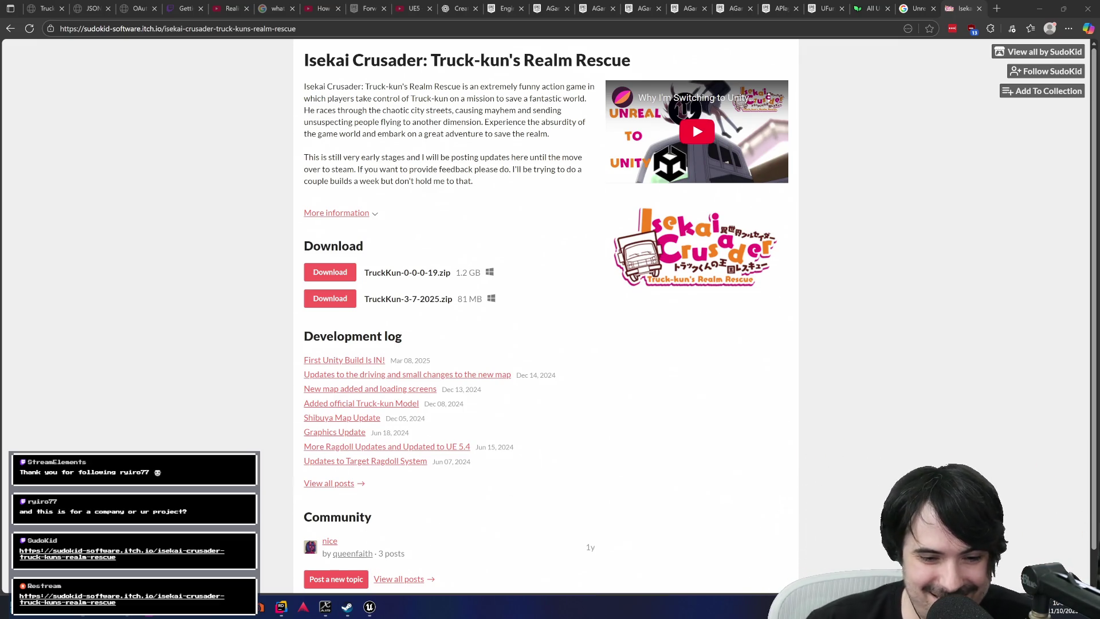
mouse_move(373, 605)
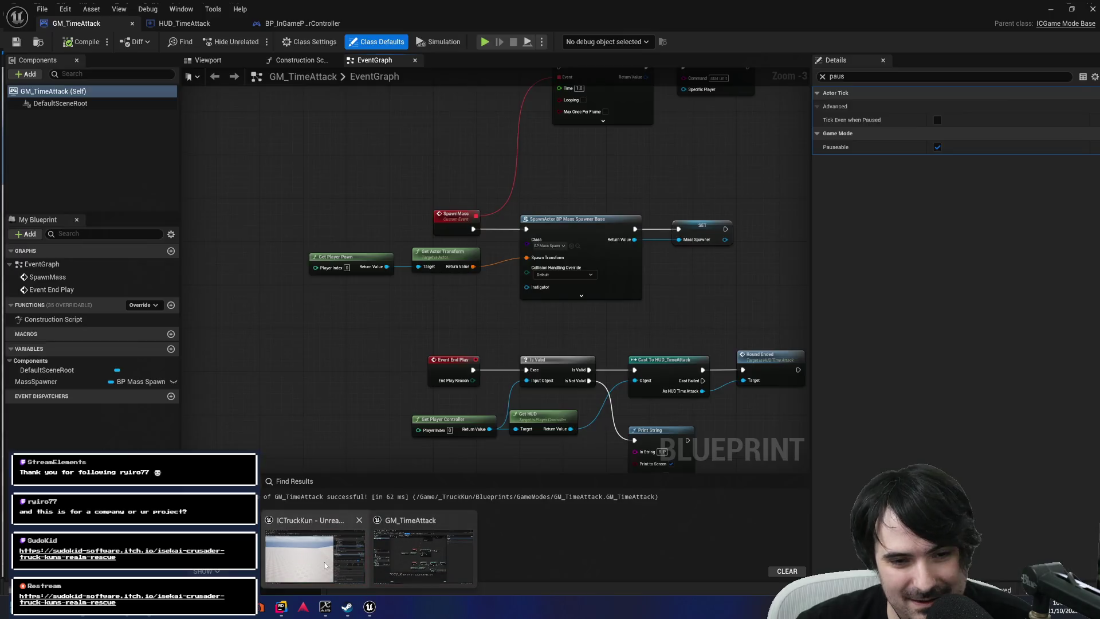
Switch to Unreal Editor, start Play in Editor, and pause the running game.
click(314, 554)
click(250, 40)
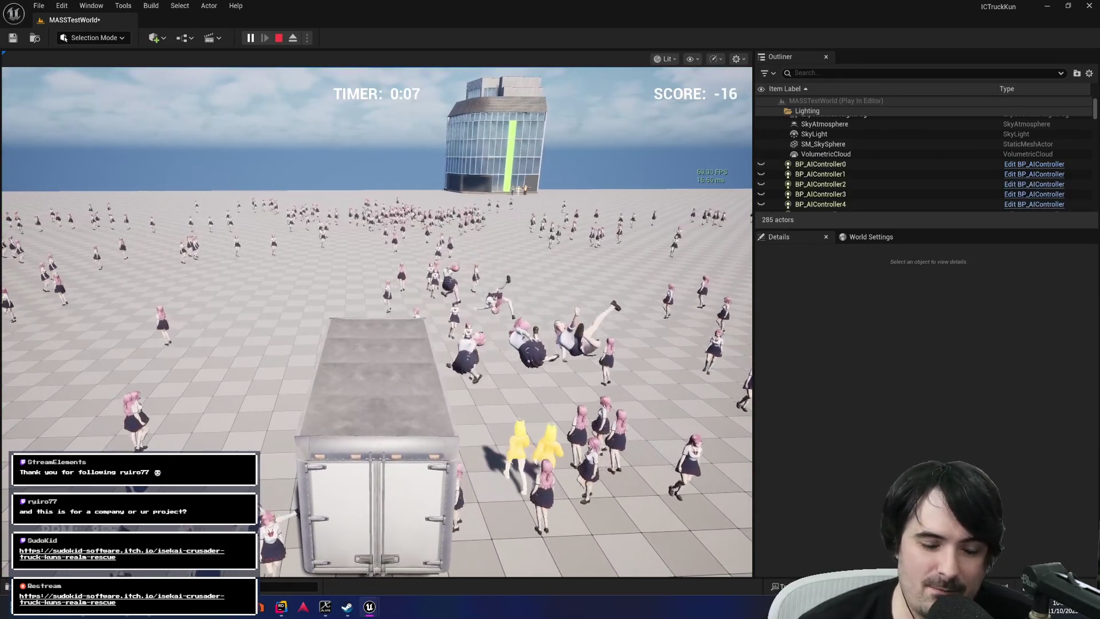
key(Escape)
Go back to the game's main menu and open the CREDITS screen.
key(Down)
key(Down)
key(Down)
key(Up)
key(Return)
key(Down)
key(Down)
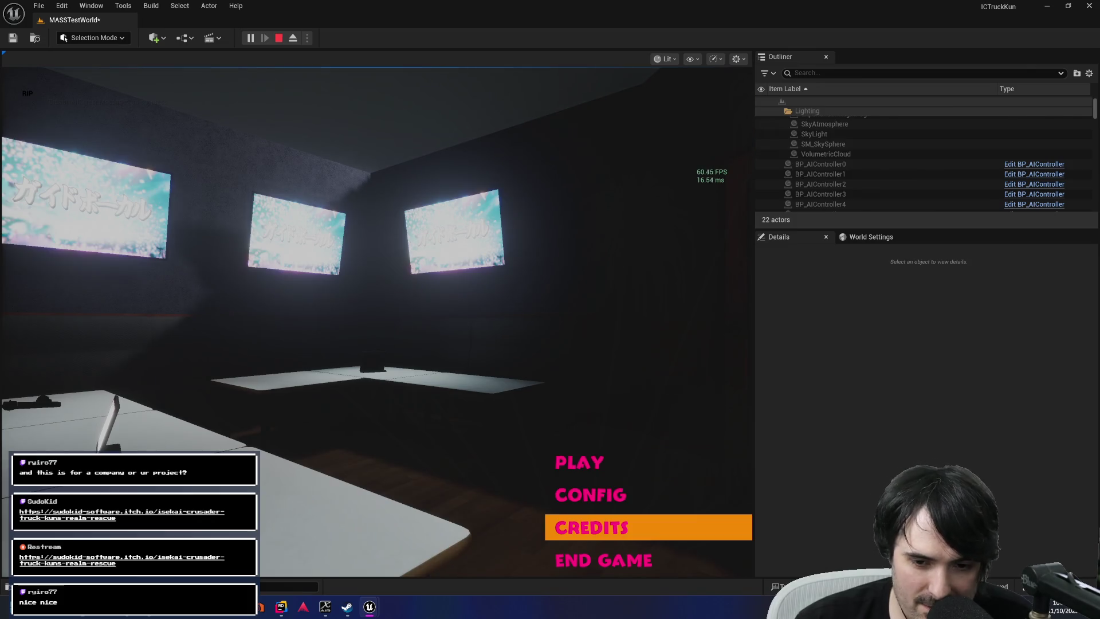
key(Up)
key(Down)
key(Return)
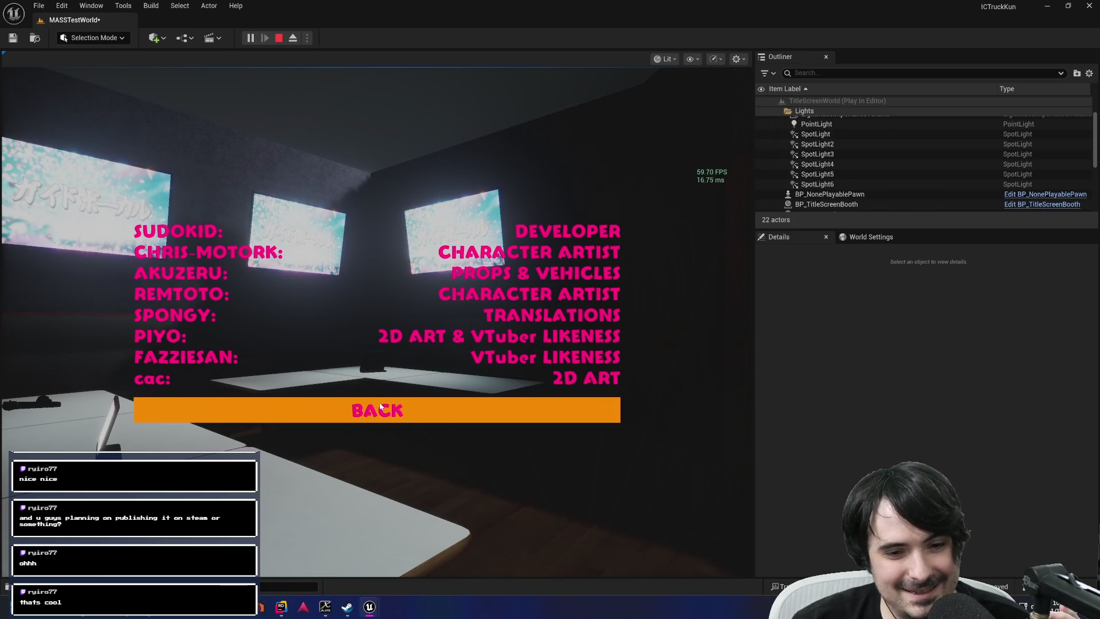
Check the CONFIG and CREDITS screens from the main menu, then stop Play in Editor.
click(400, 410)
click(619, 504)
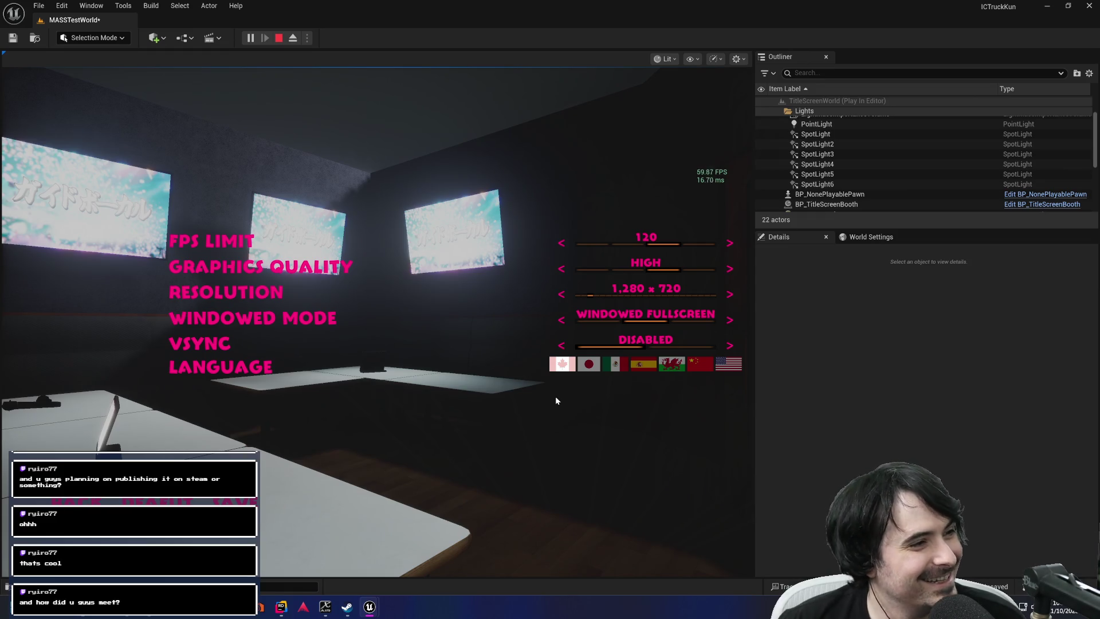
click(377, 178)
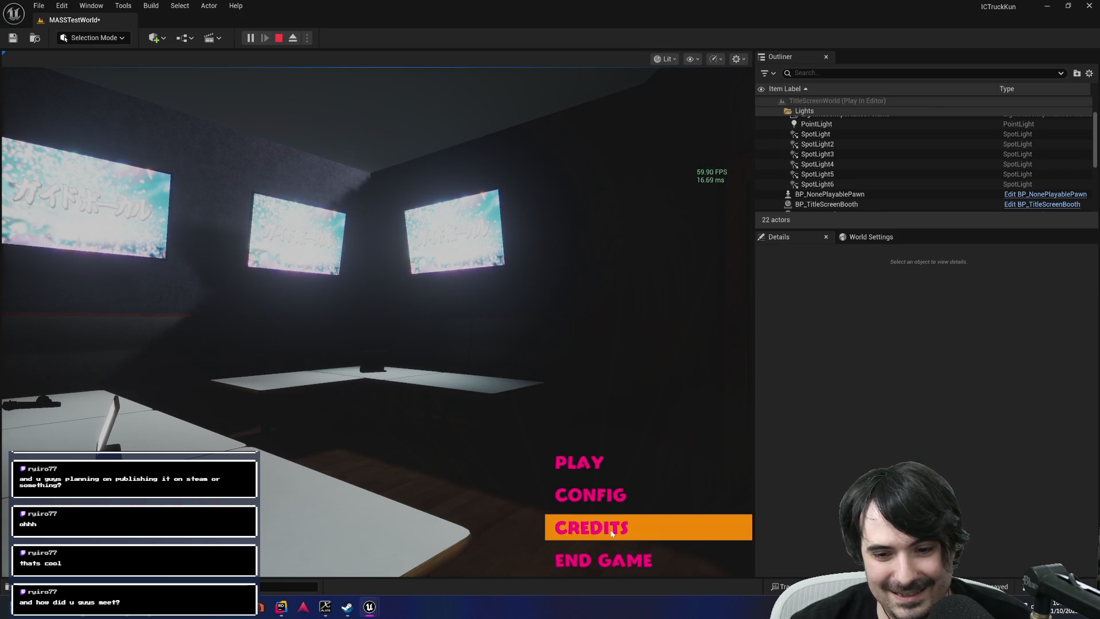
click(596, 526)
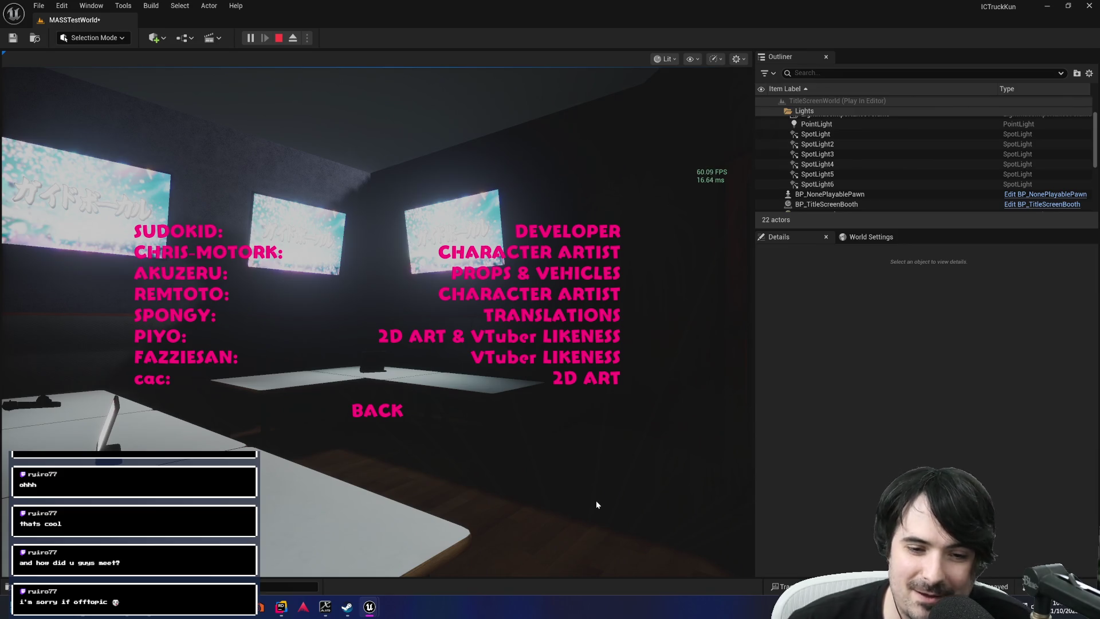
click(458, 406)
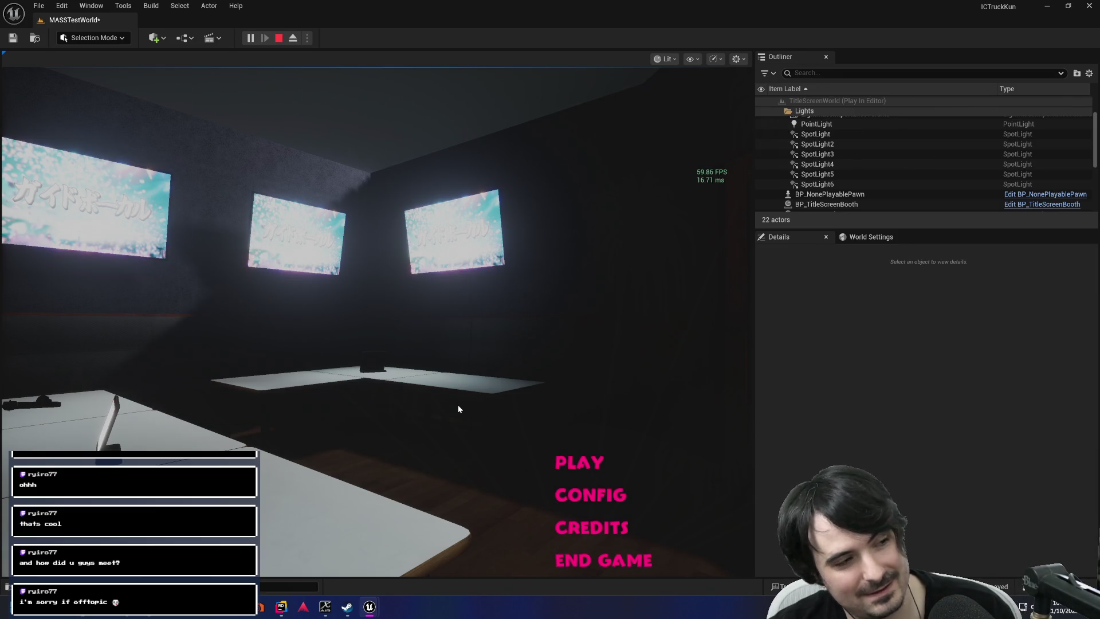
key(Escape)
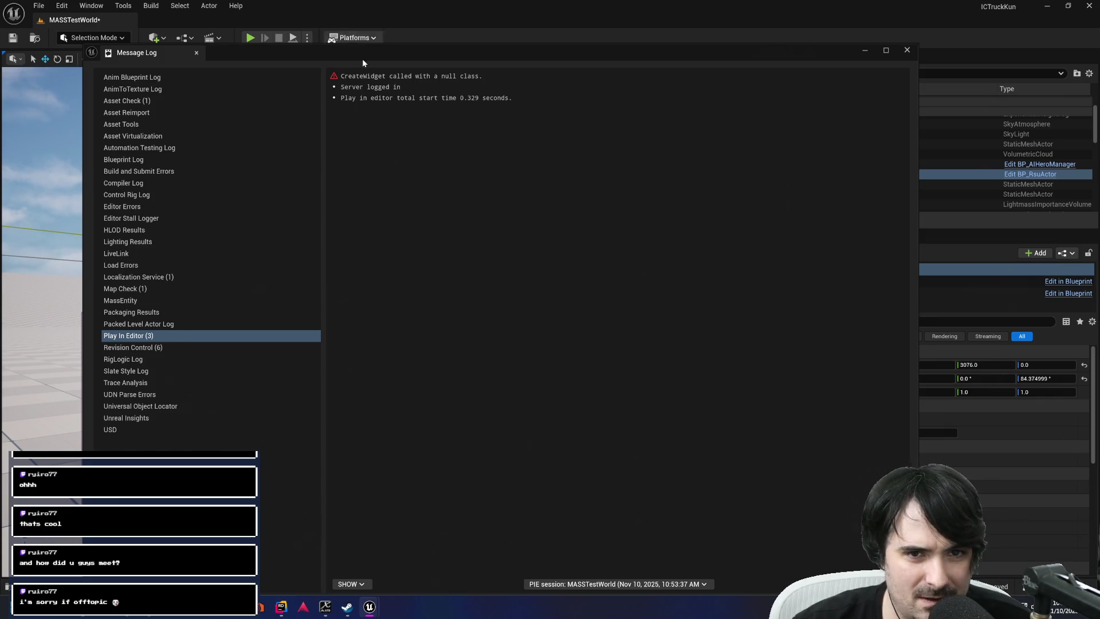
Review the null-class CreateWidget message, close the Message Log, and go to line 249 in Rider.
click(389, 76)
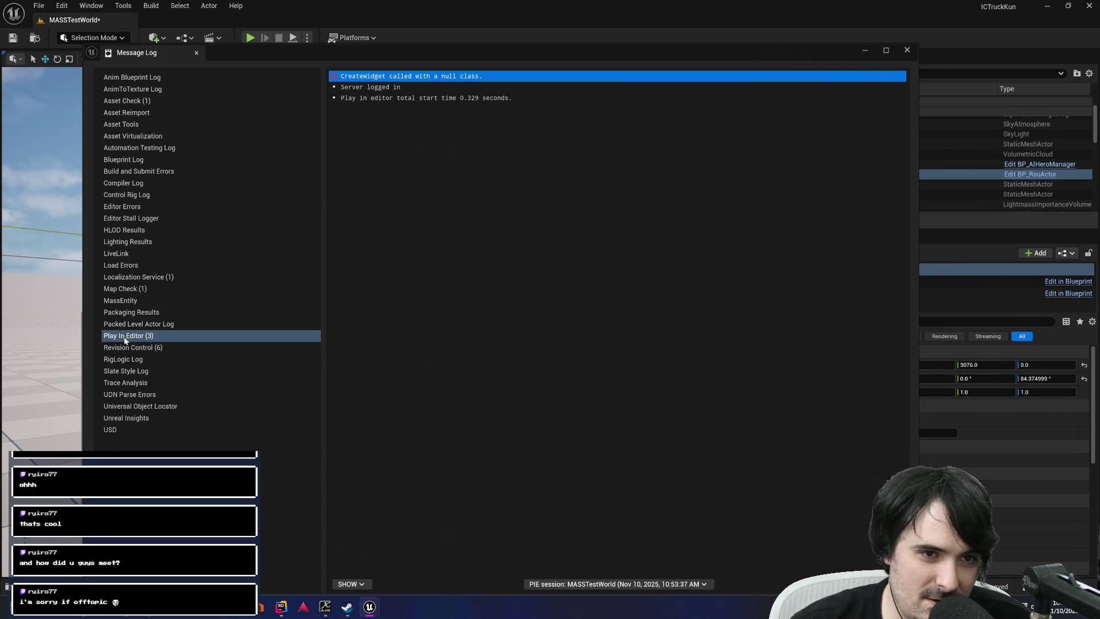
click(907, 50)
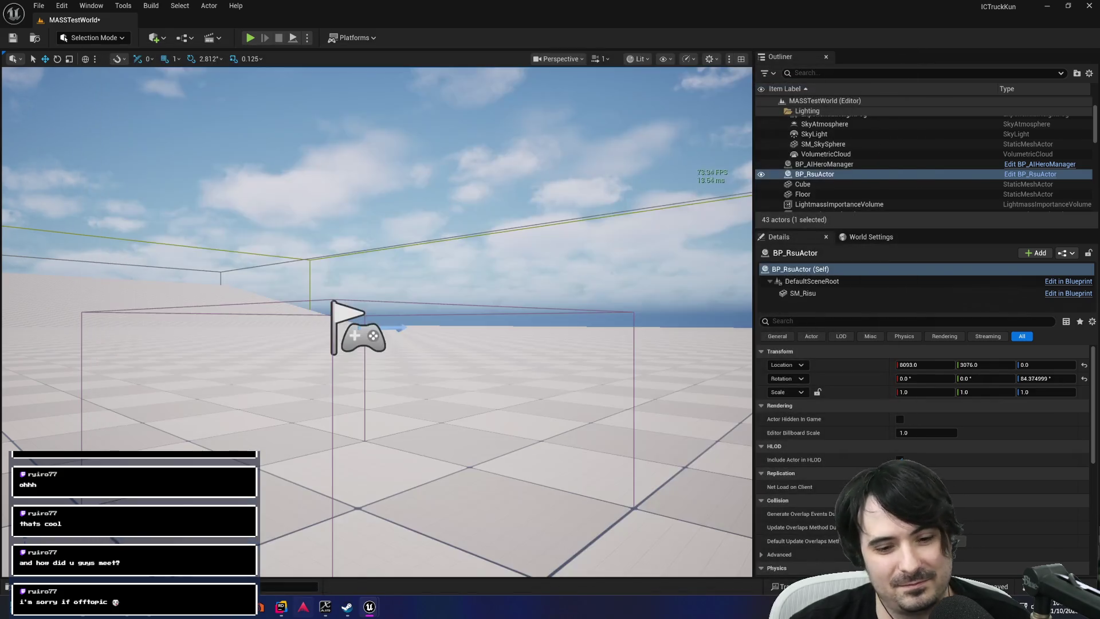
click(281, 606)
click(165, 302)
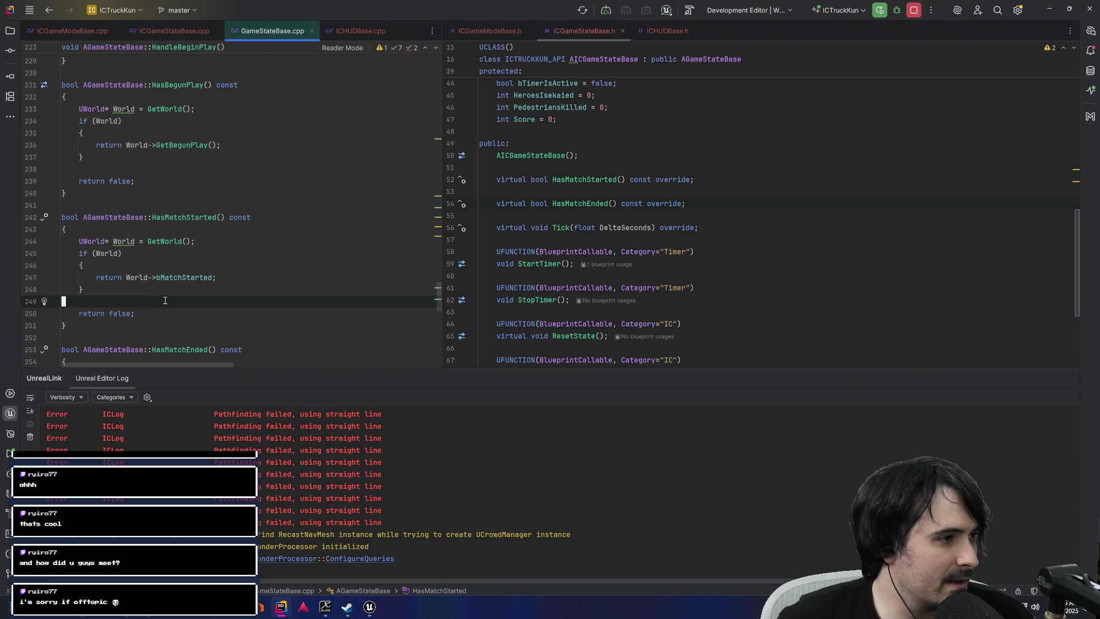
Clear all entries from Rider's Unreal Editor Log and switch back to the browser.
right_click(496, 483)
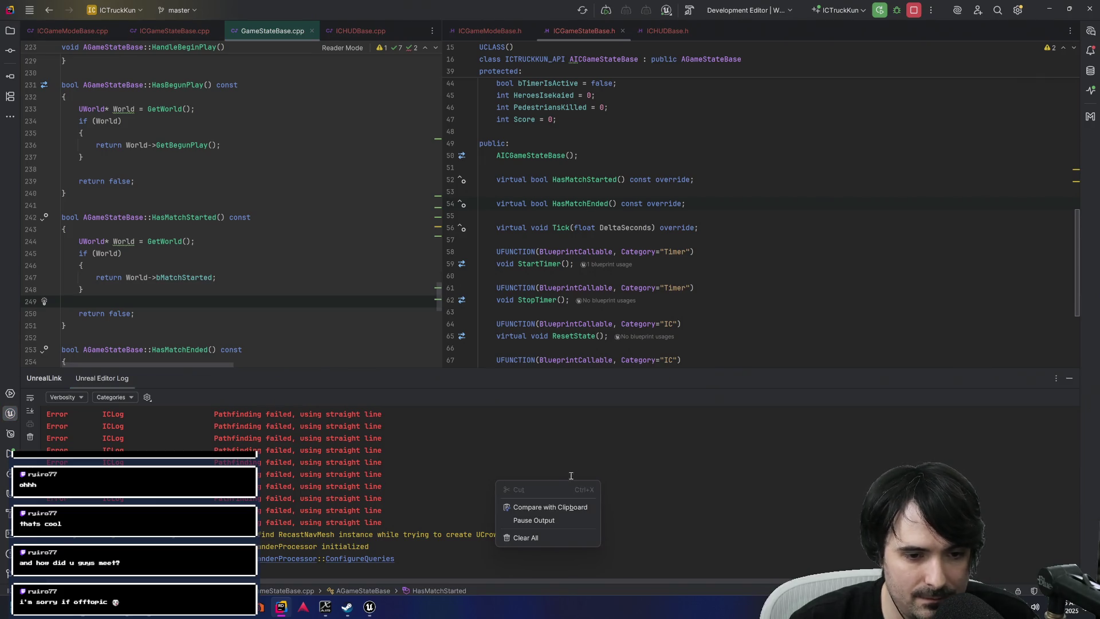
click(558, 535)
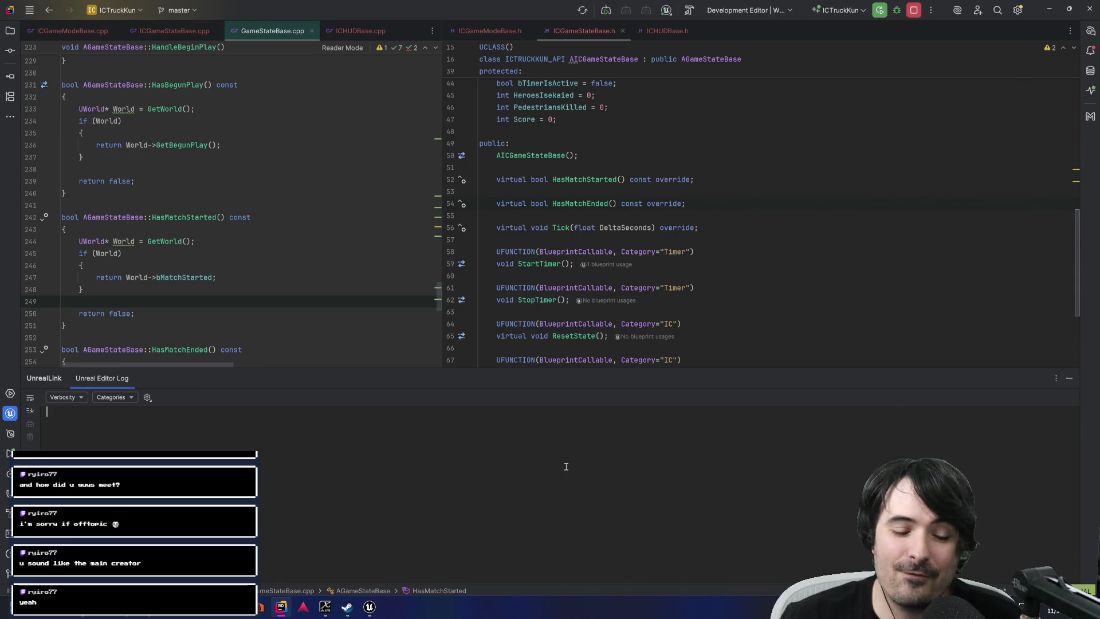
key(alt+Tab)
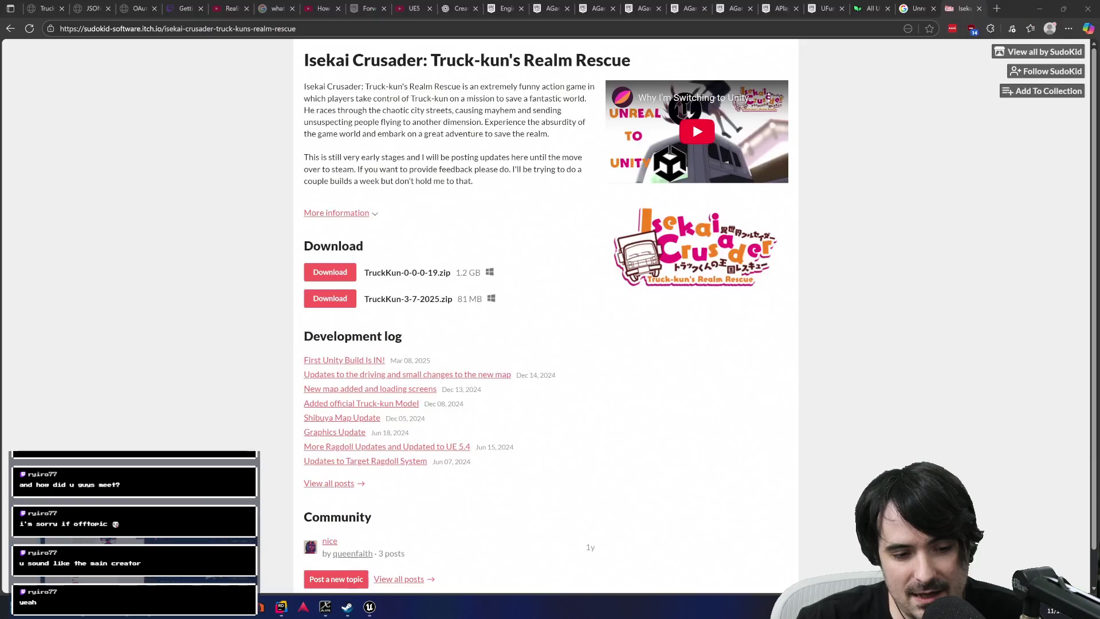
Search for 'mori hololive' in a new browser tab.
click(593, 350)
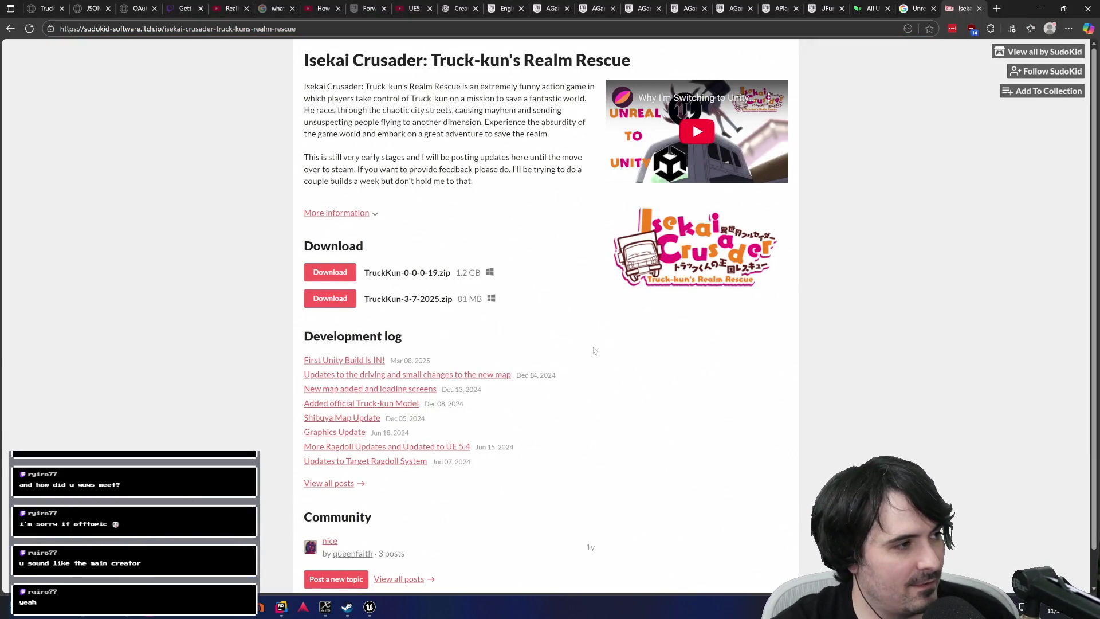
key(ctrl+t)
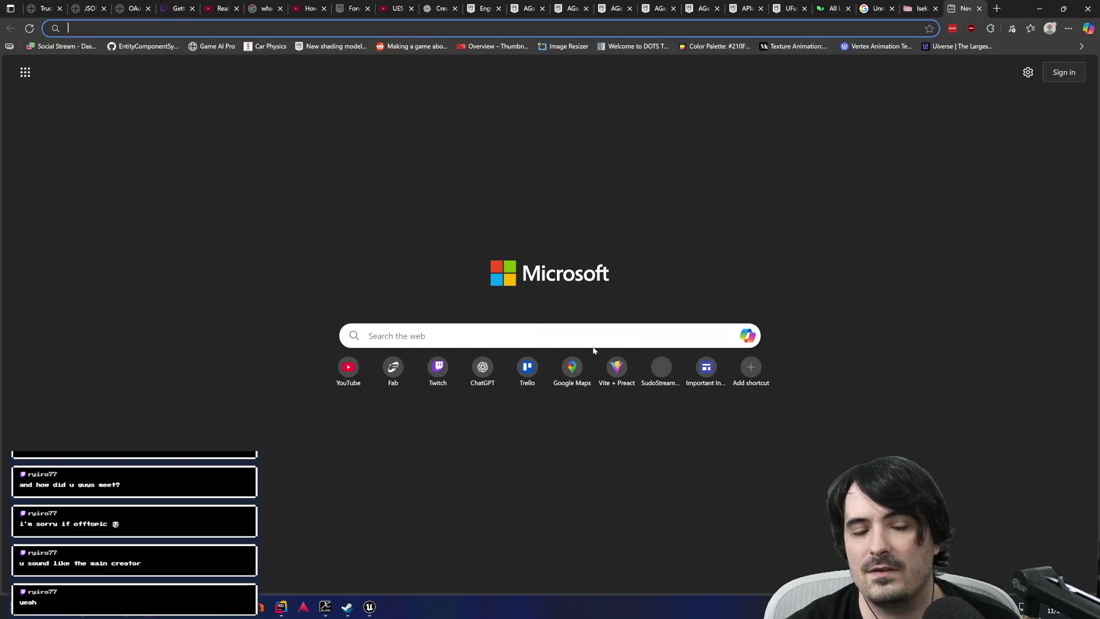
text(mori)
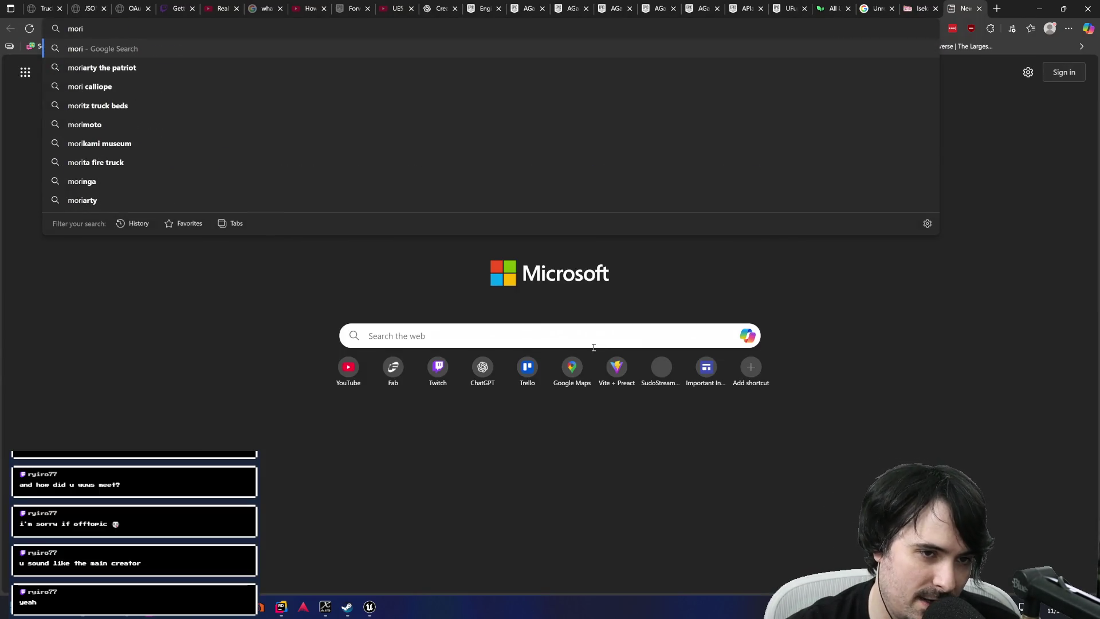
text( hololive)
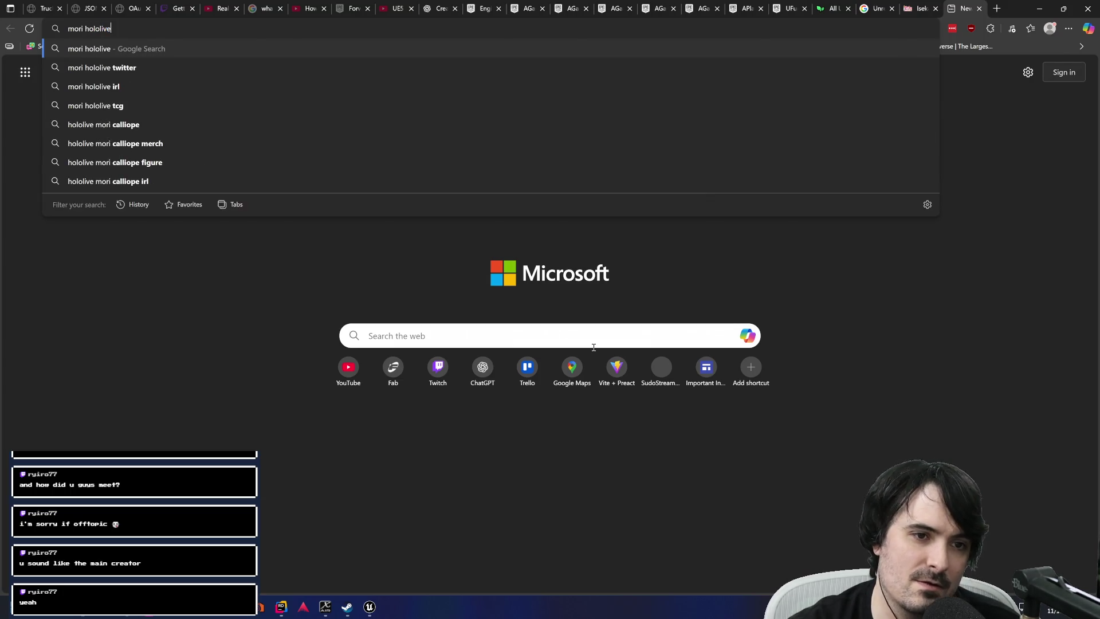
key(Return)
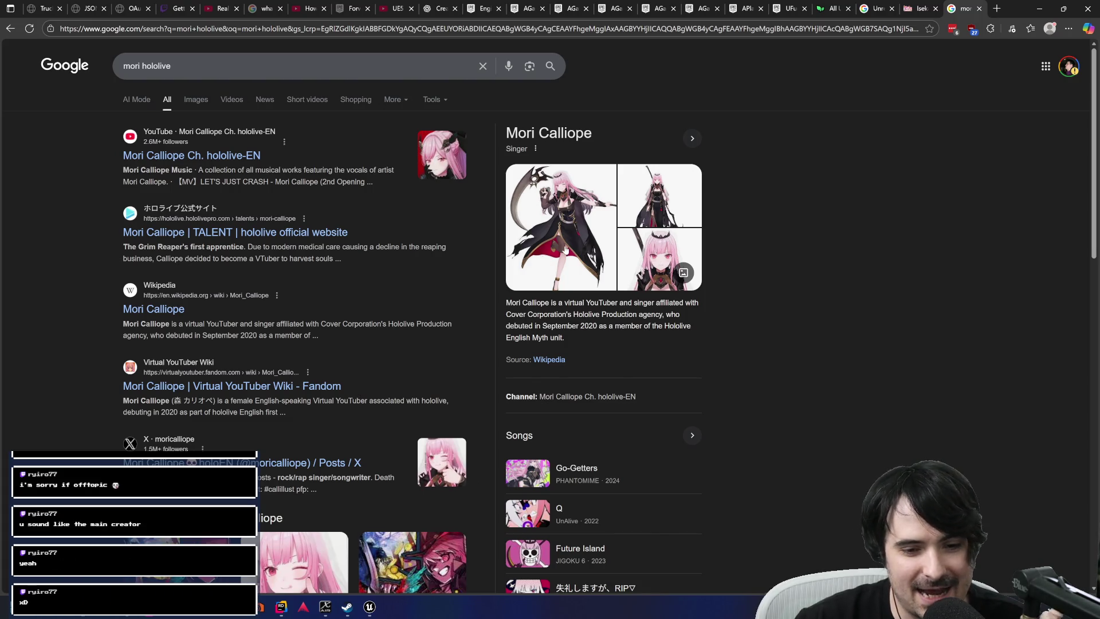
Replace the Google query with 'holoindie' and run the search.
click(241, 65)
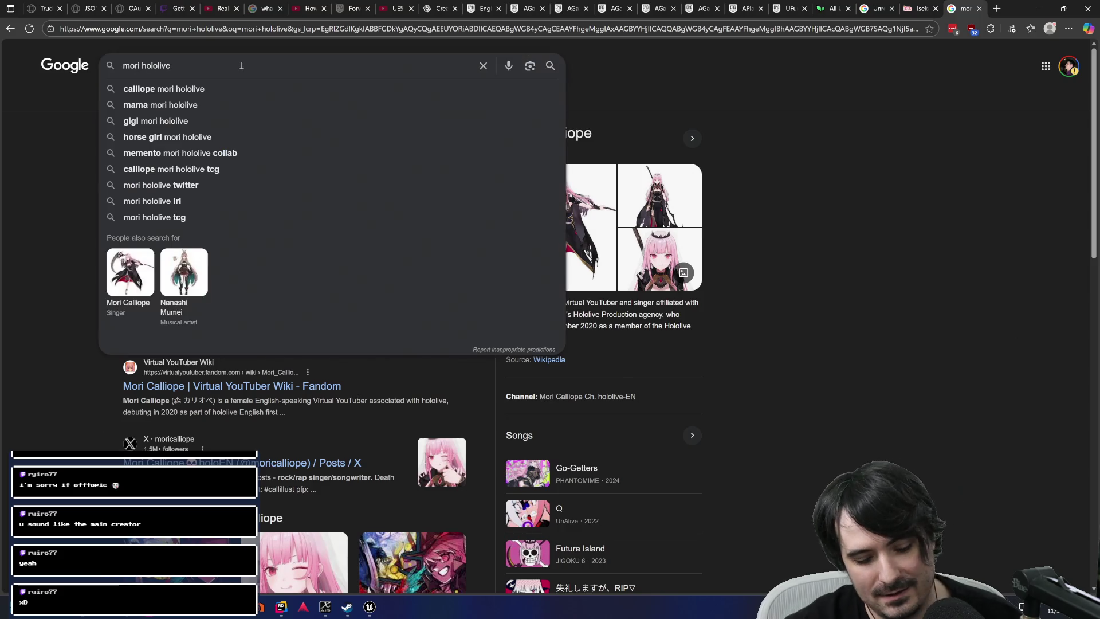
key(ctrl+a)
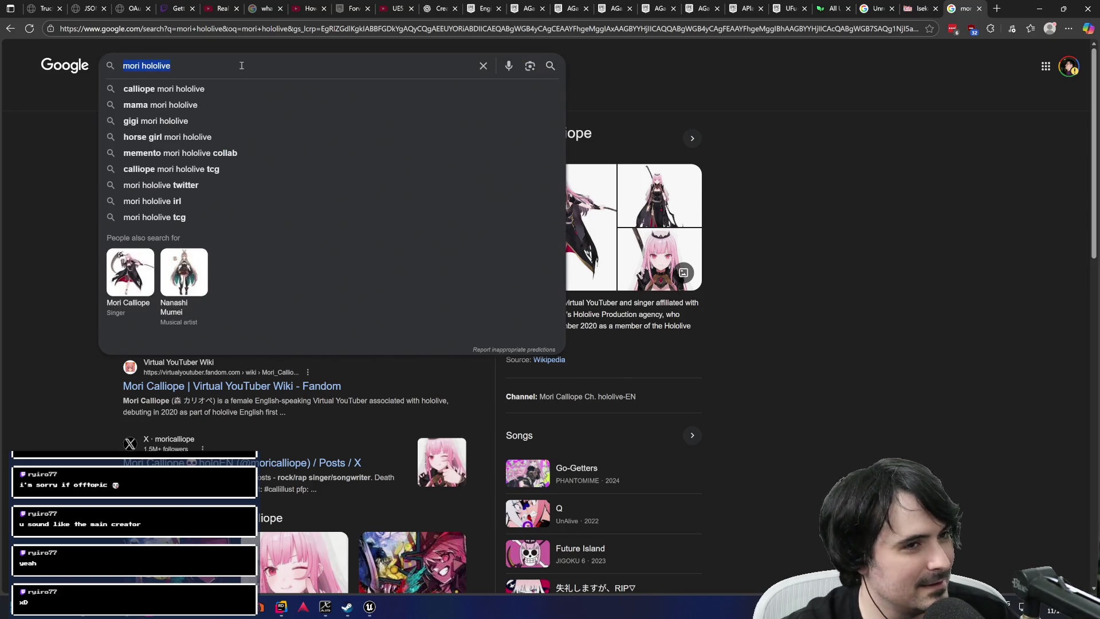
text(holoini)
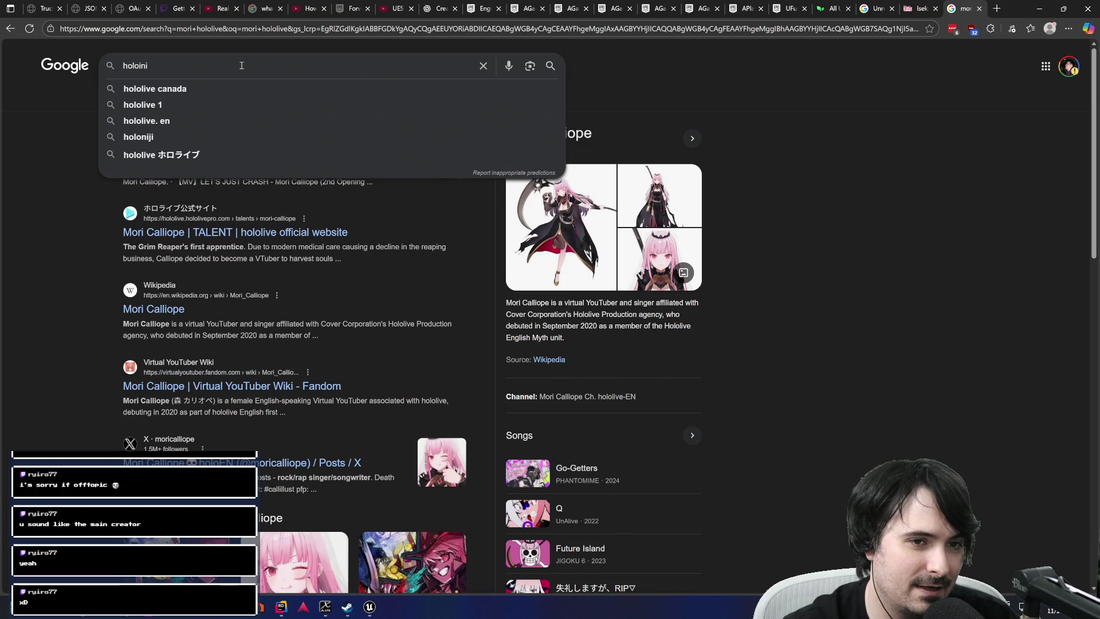
key(BackSpace)
text(die)
key(Return)
Open CCMC's holo Indie page and scroll through its game list.
click(148, 156)
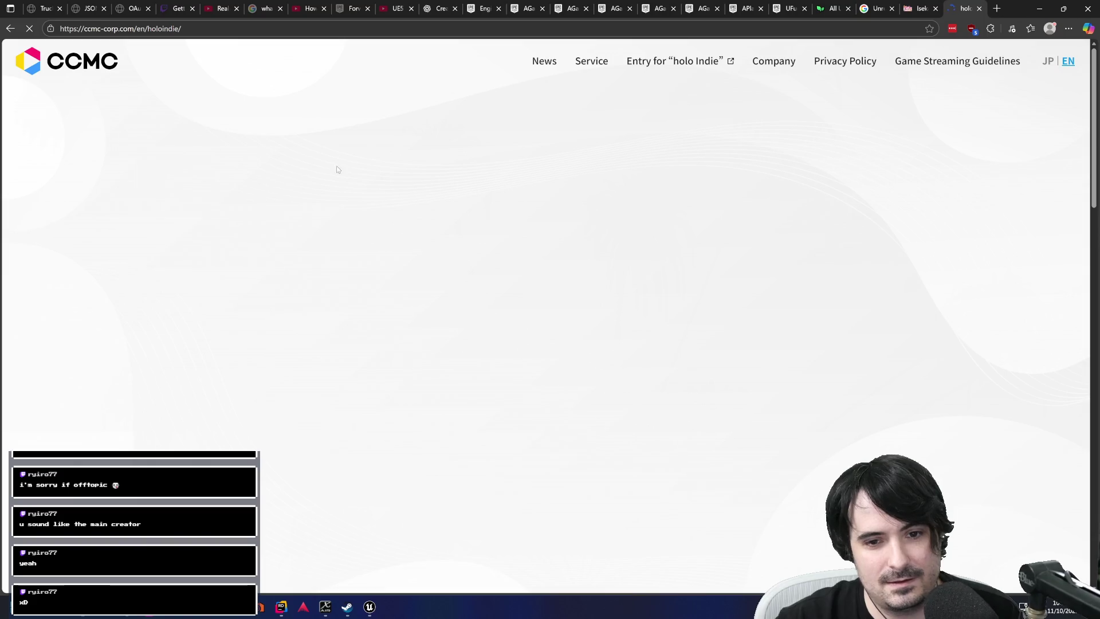
scroll(441, 189, down, 6)
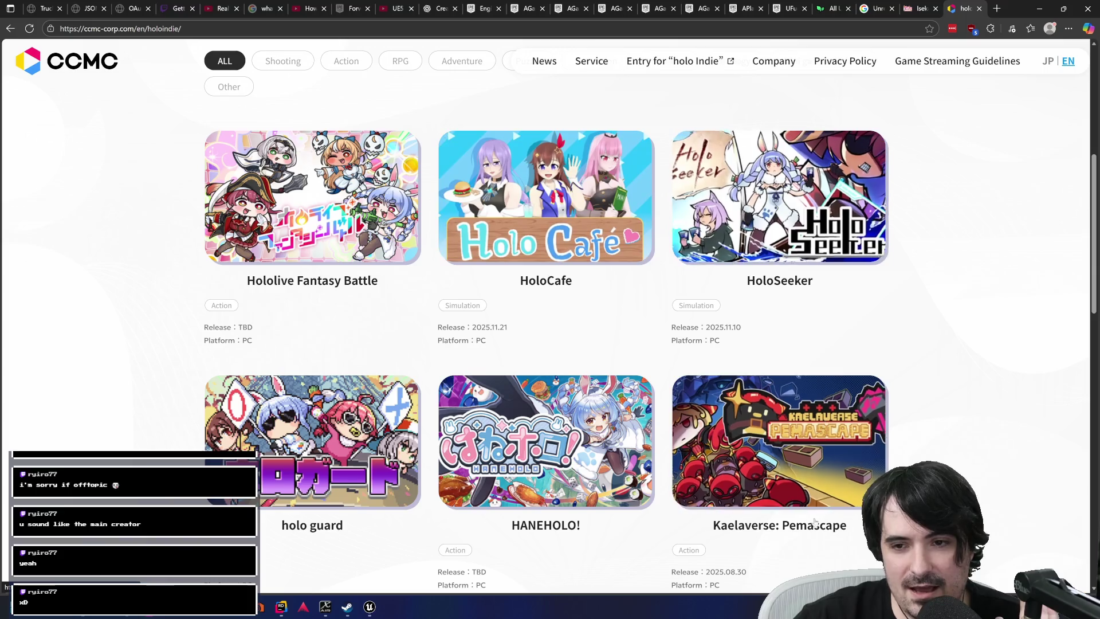
scroll(598, 251, down, 6)
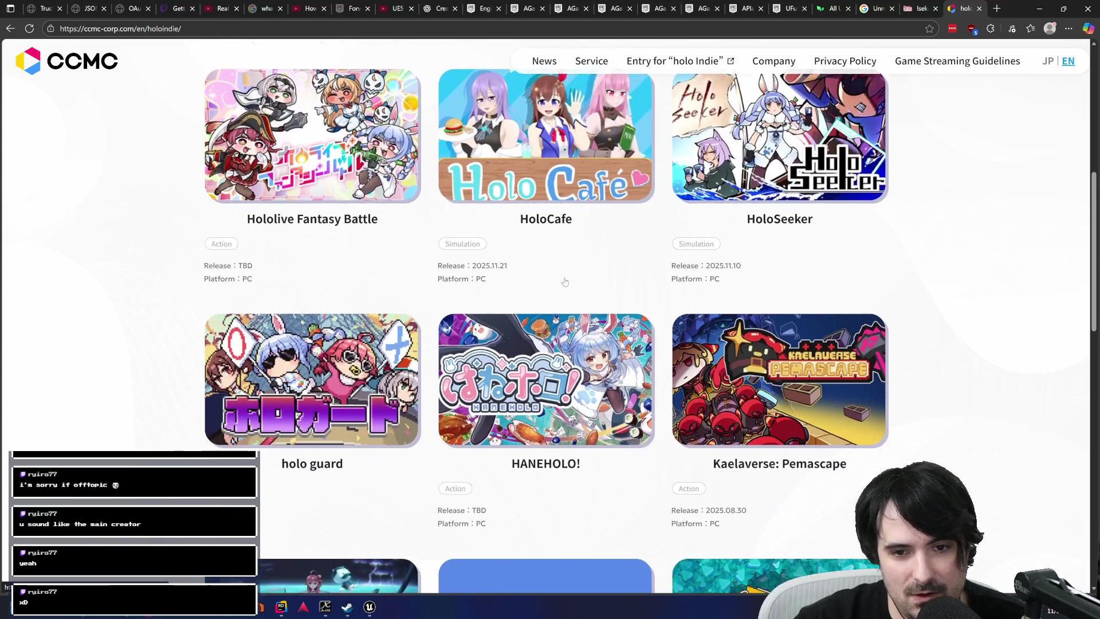
scroll(566, 294, down, 3)
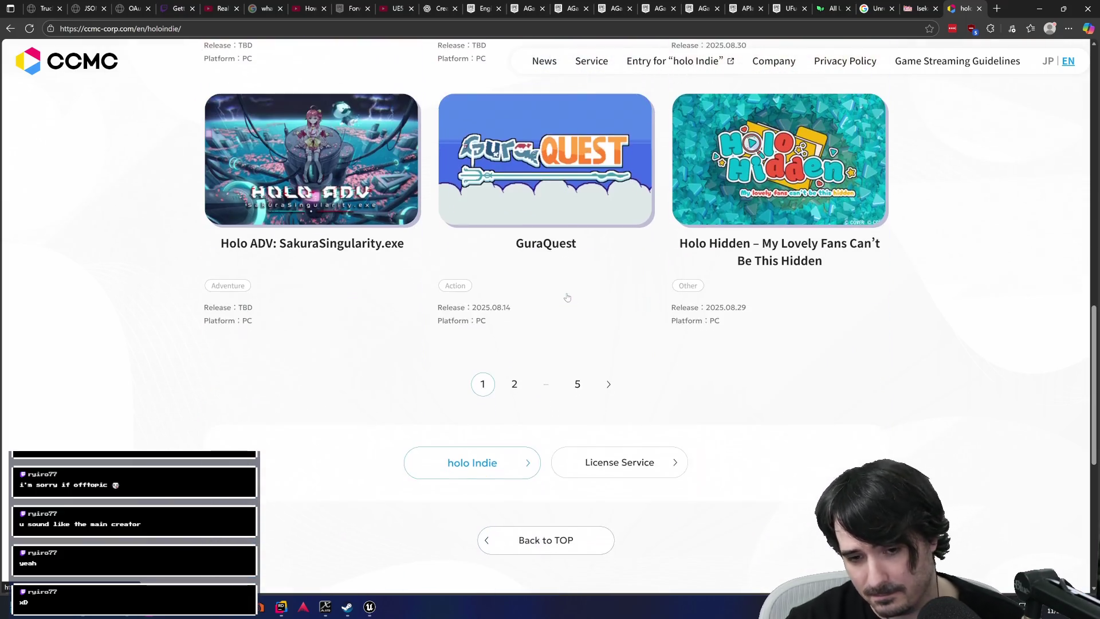
Open License Service, scroll to its Entry section, and open the holo Indie application form.
click(613, 466)
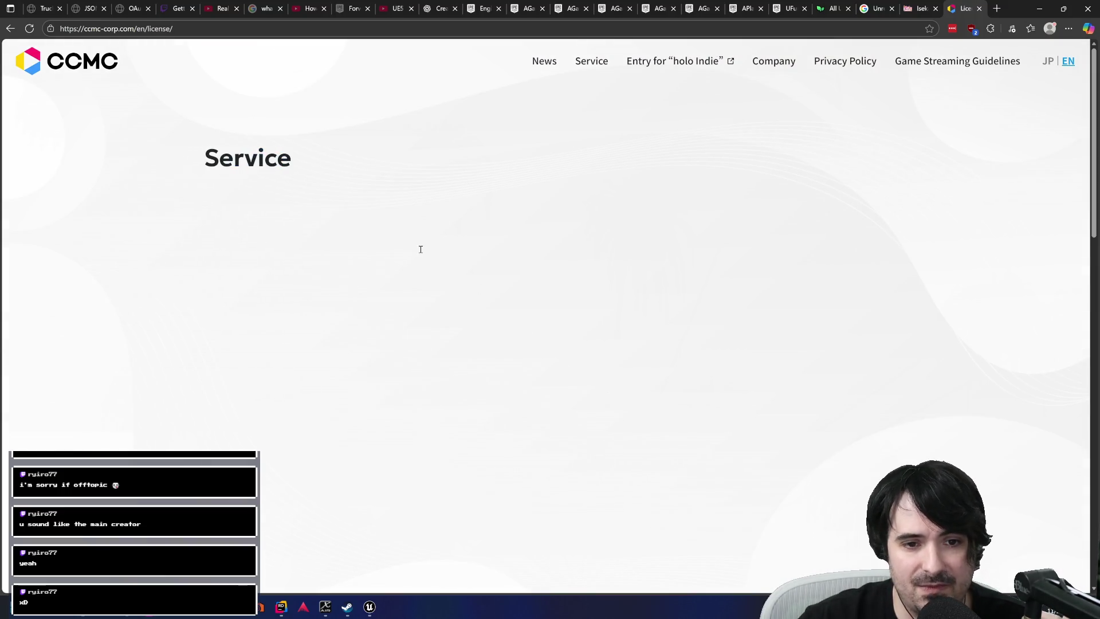
scroll(416, 252, down, 3)
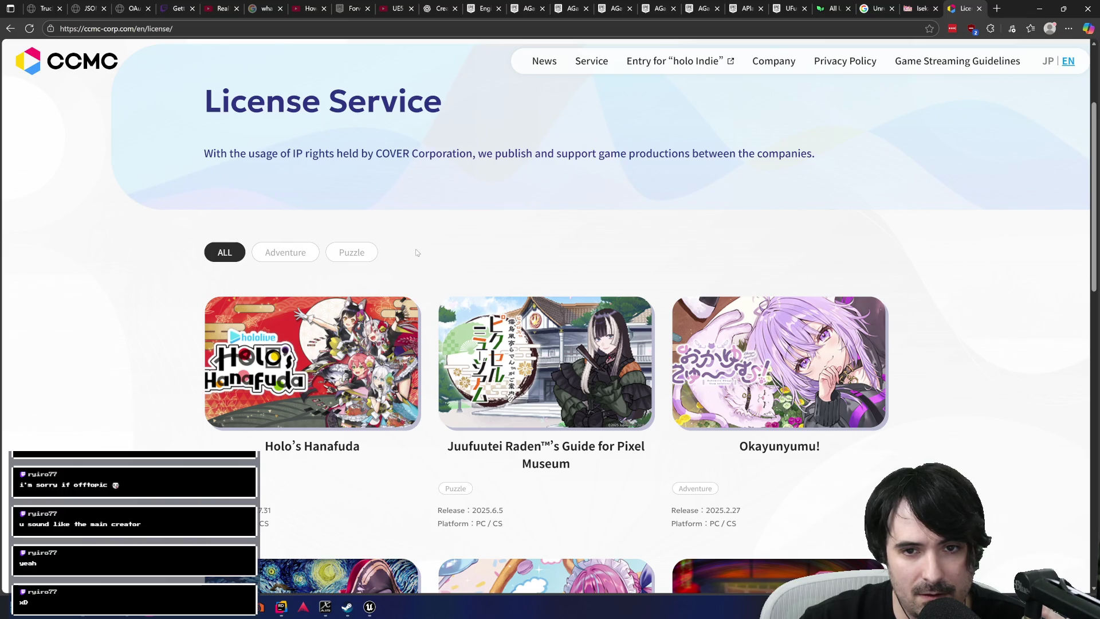
scroll(417, 252, down, 9)
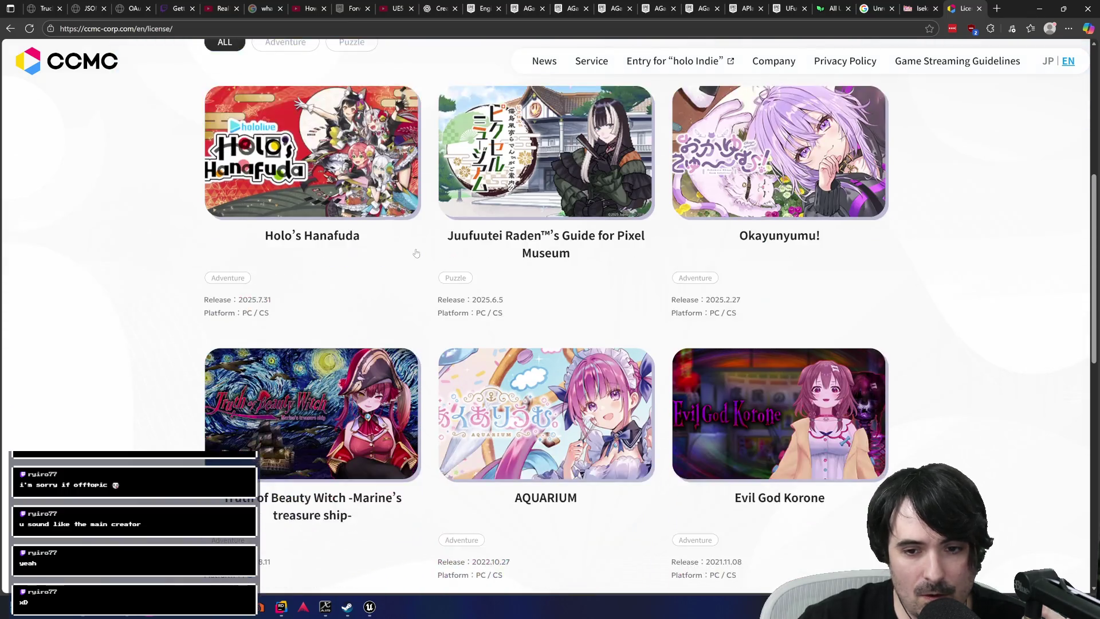
scroll(417, 255, down, 1)
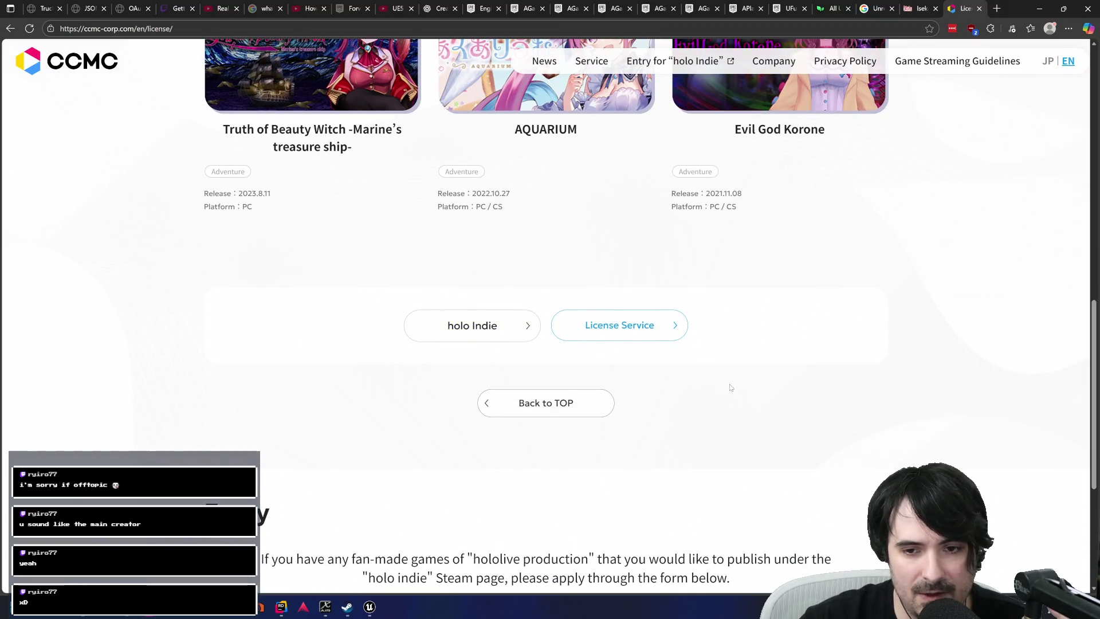
scroll(847, 393, up, 9)
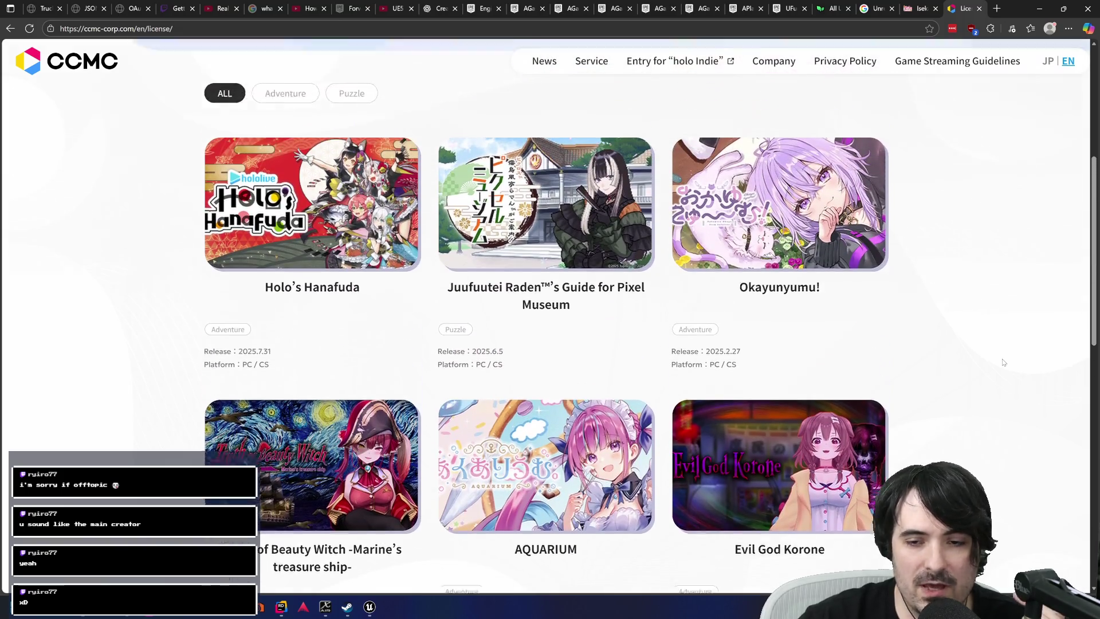
scroll(1003, 362, up, 3)
scroll(1003, 362, down, 4)
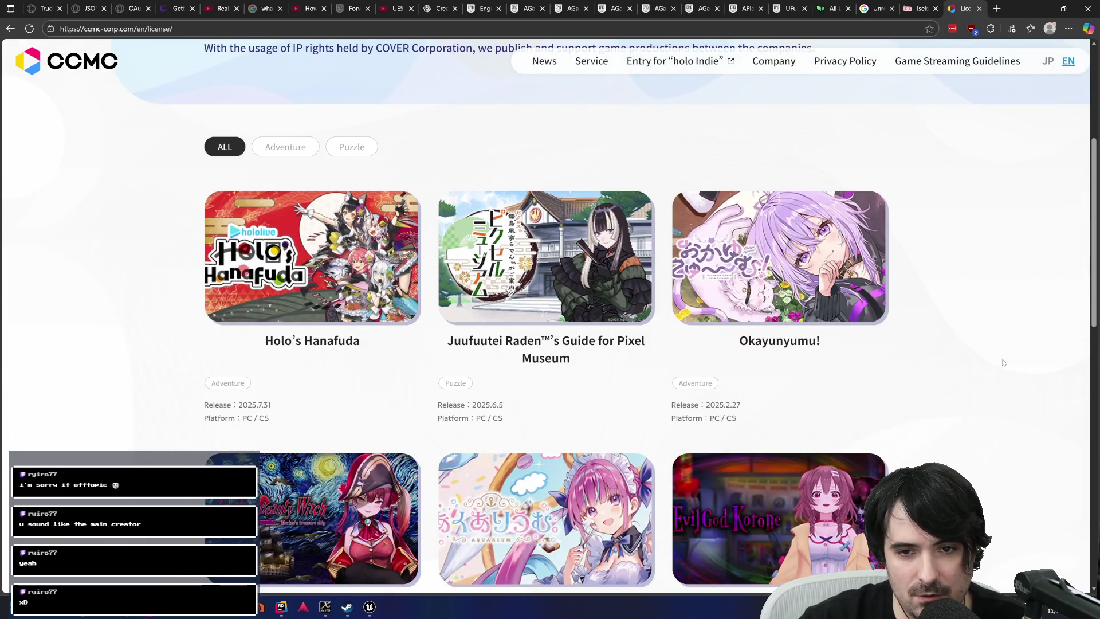
scroll(1002, 362, down, 4)
scroll(994, 379, up, 7)
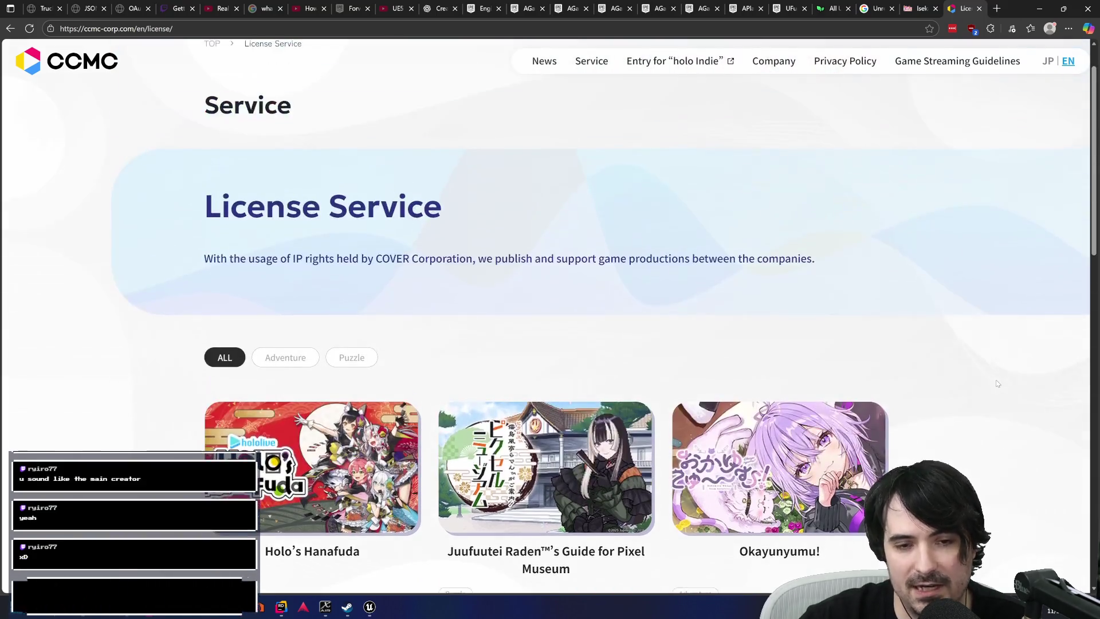
scroll(998, 381, down, 16)
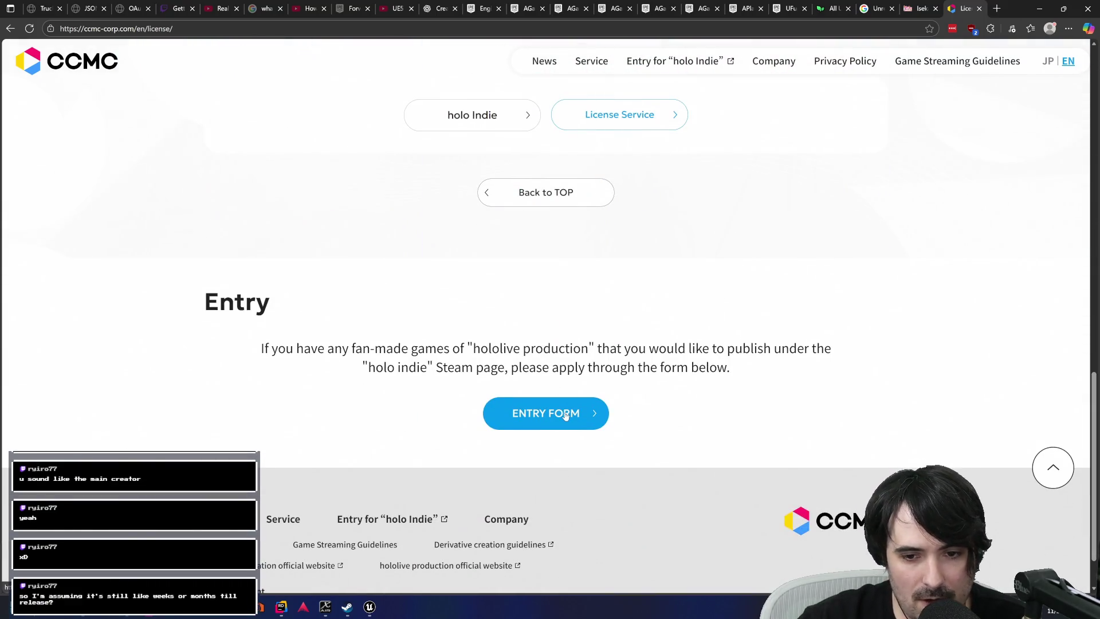
click(562, 422)
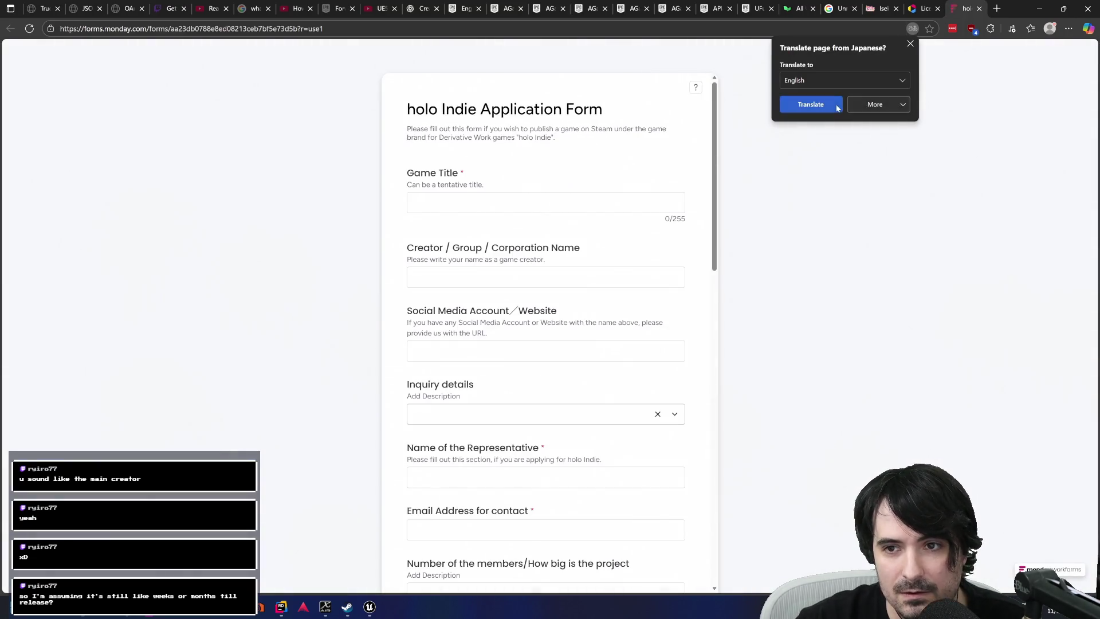
click(910, 44)
scroll(574, 243, down, 5)
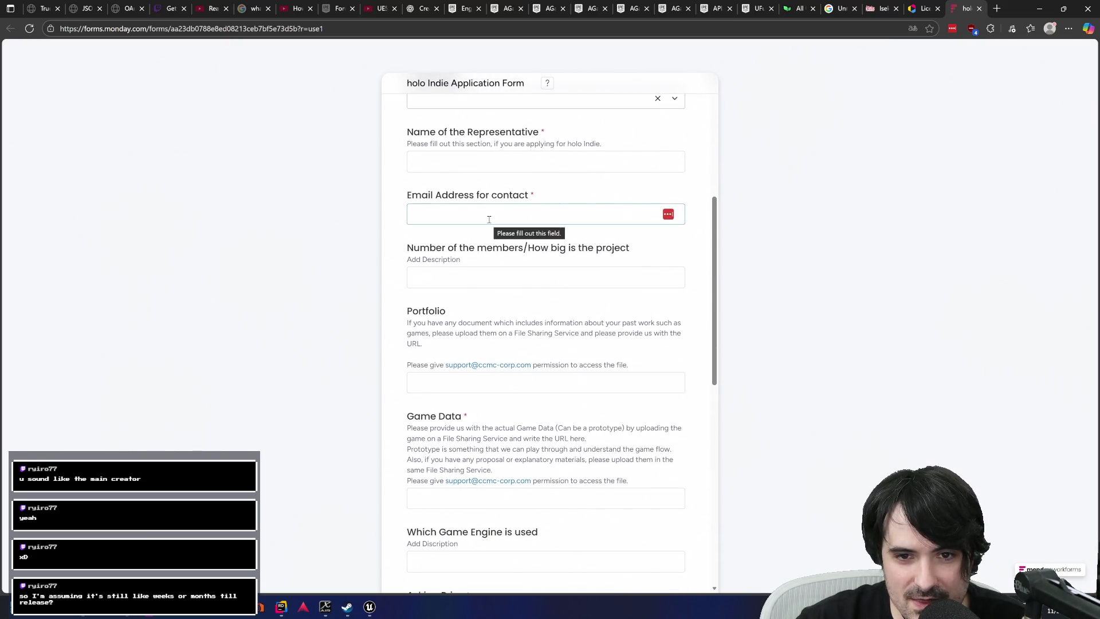
click(465, 272)
scroll(382, 297, down, 5)
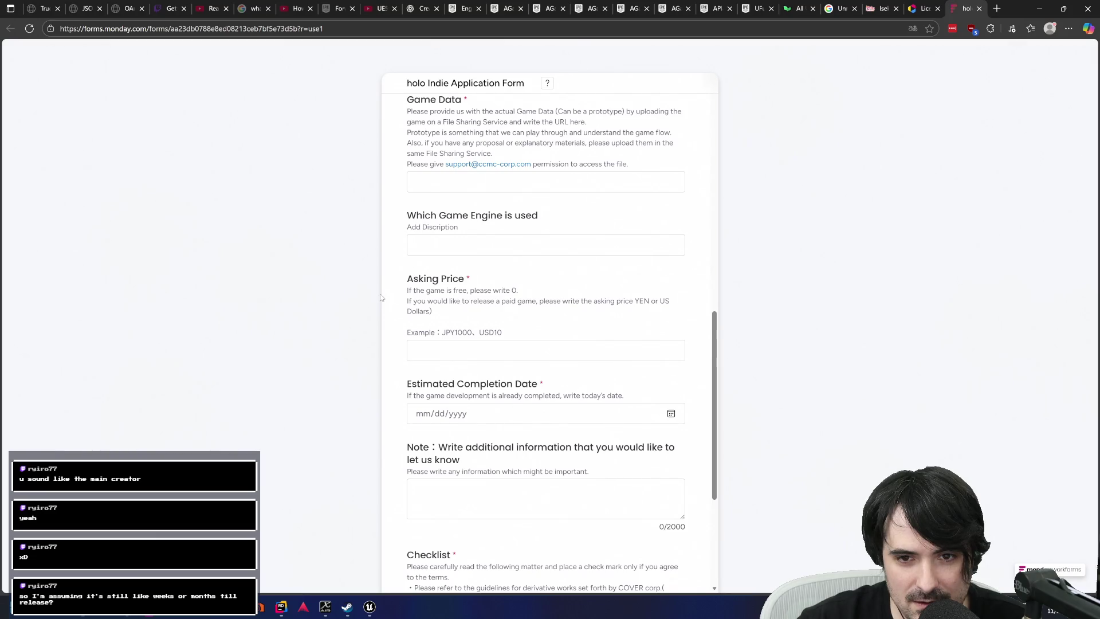
scroll(382, 297, down, 1)
click(529, 363)
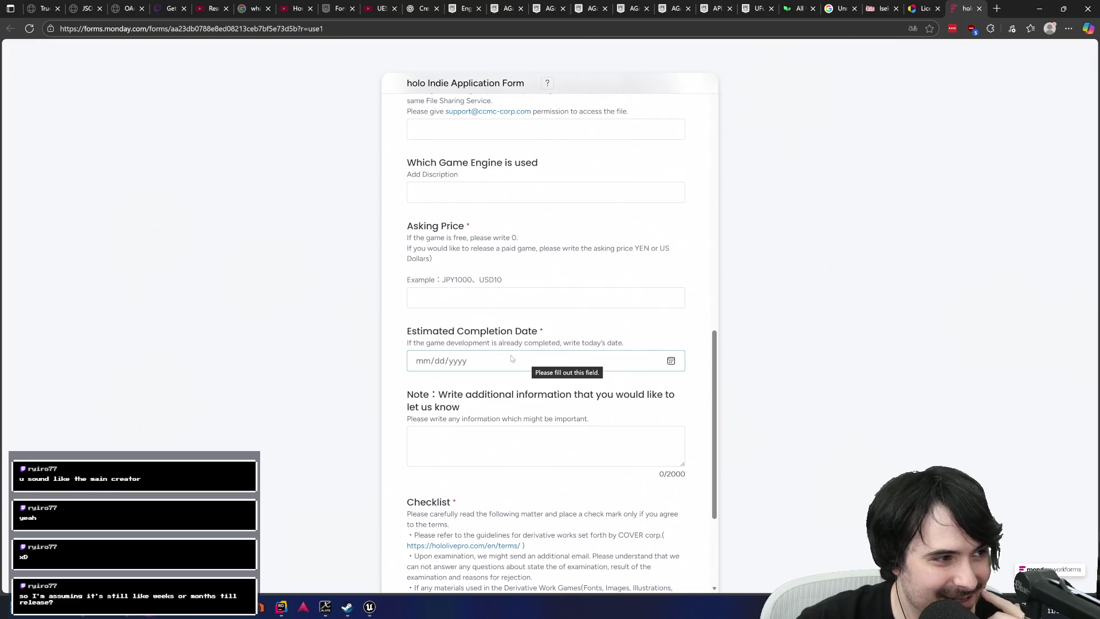
scroll(832, 371, down, 3)
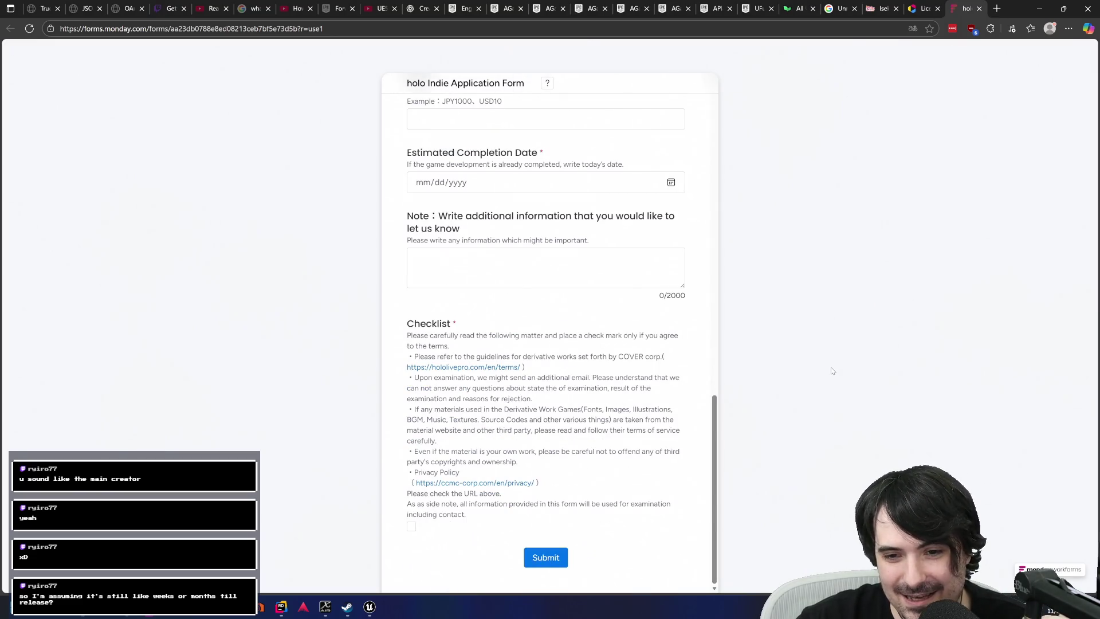
click(979, 9)
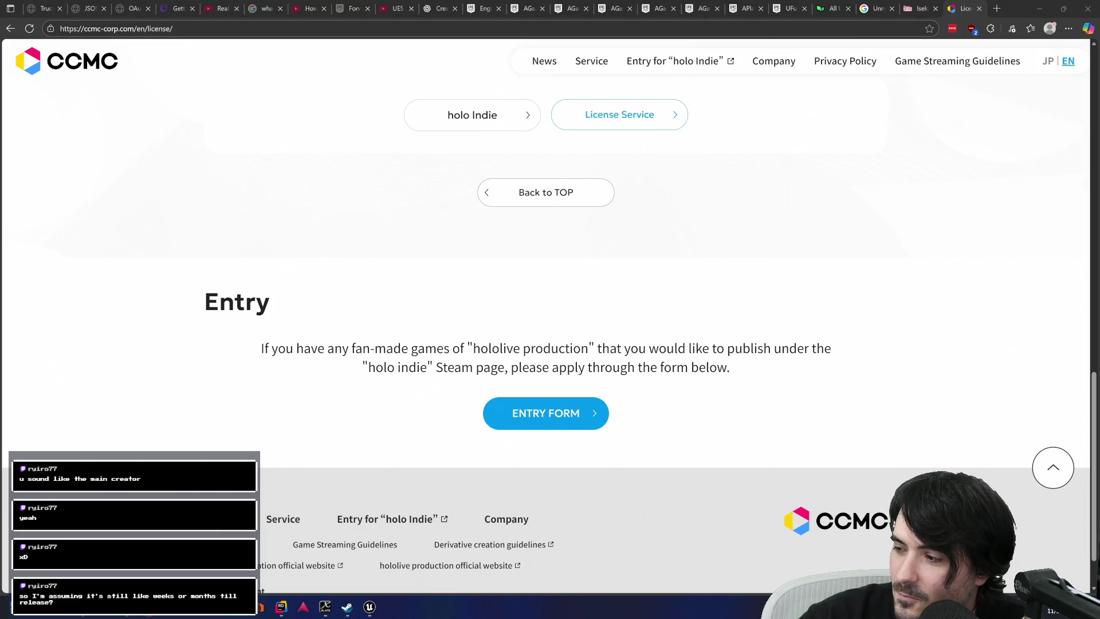
click(811, 334)
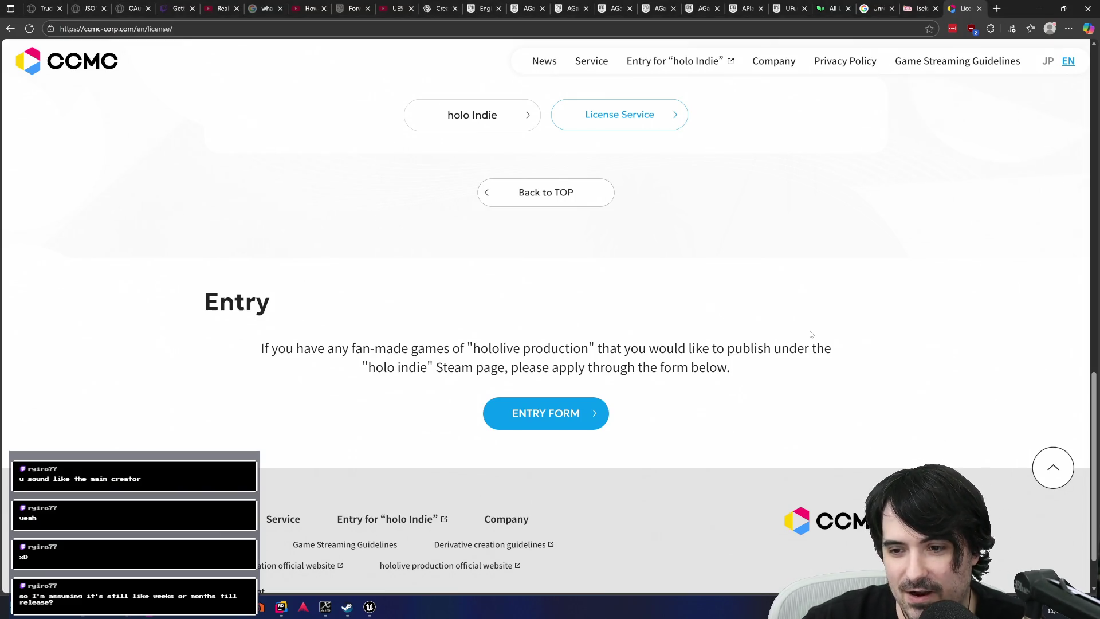
mouse_move(369, 610)
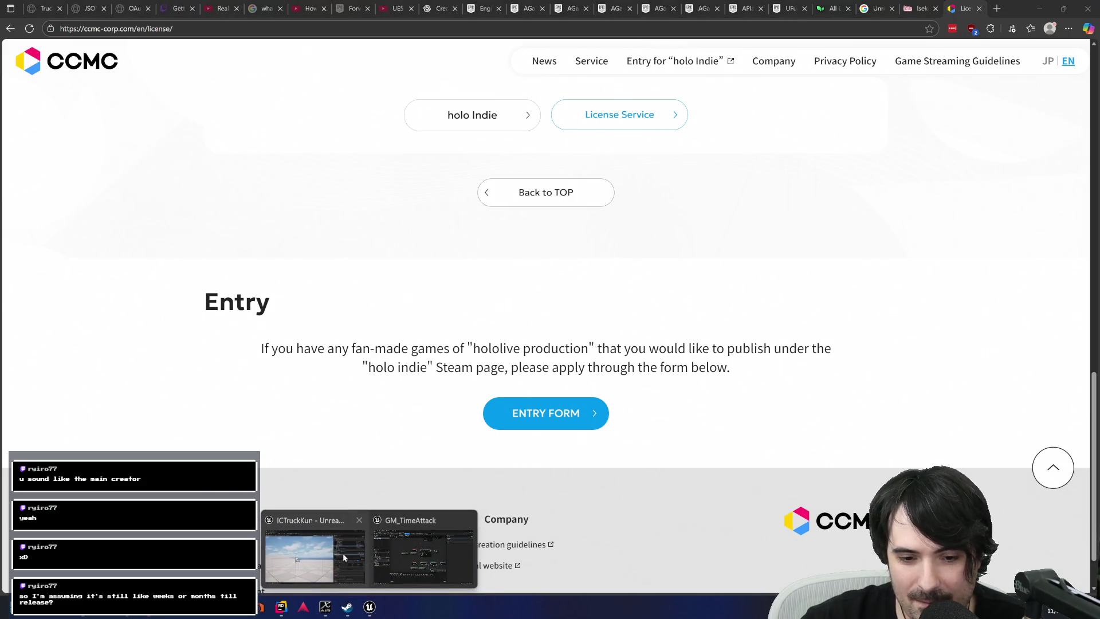
click(335, 553)
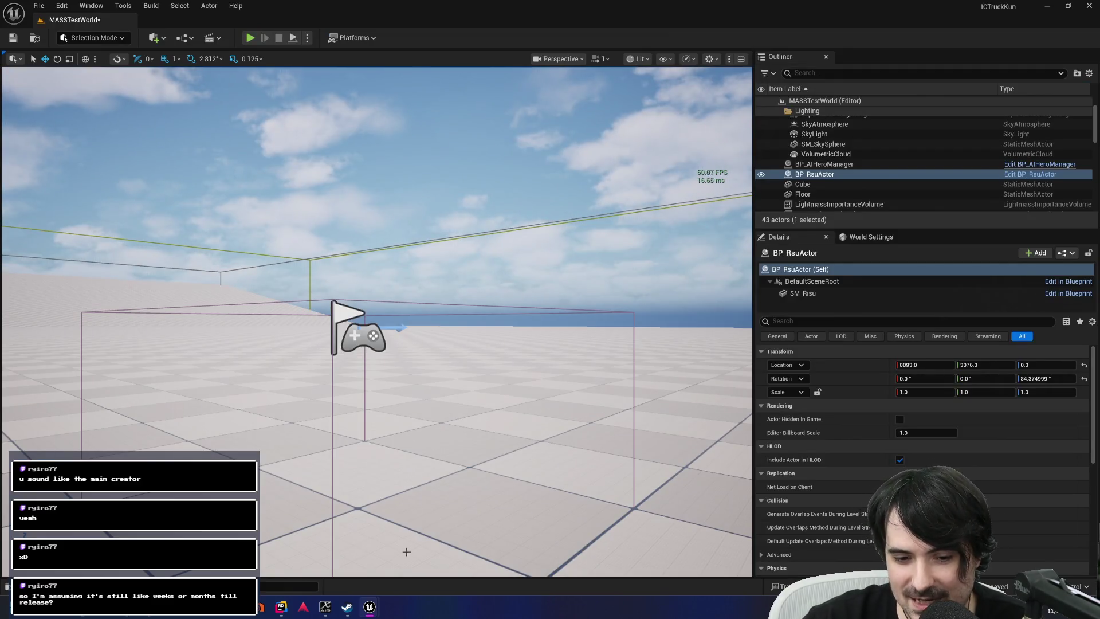
Bring GM_TimeAttack forward and pan its Event Graph across SET, Print String and Event End Play.
mouse_move(366, 608)
click(429, 551)
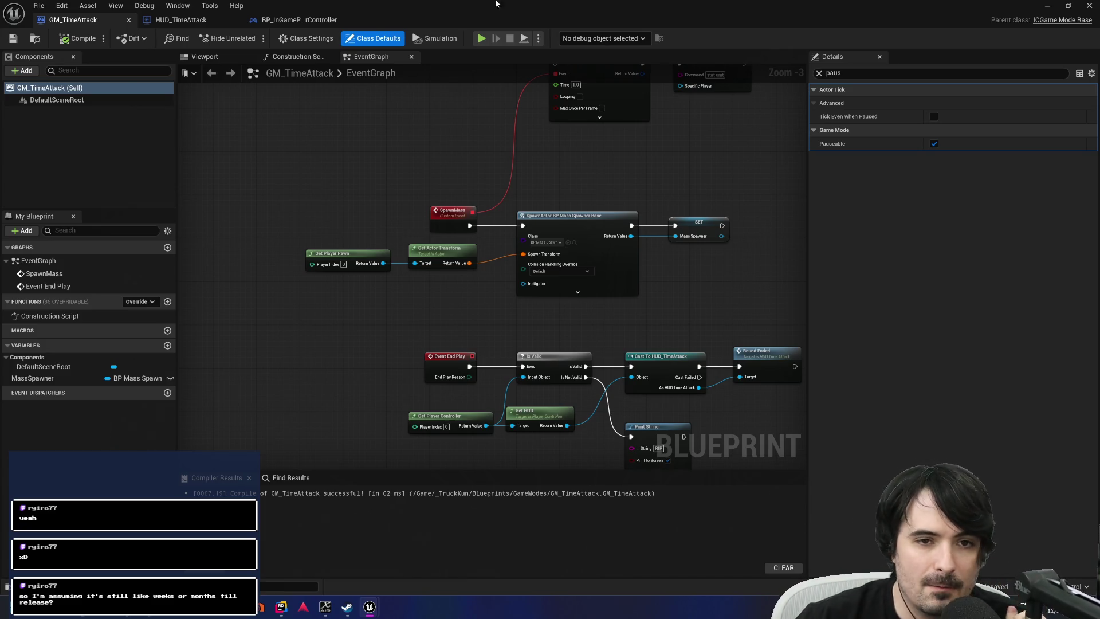
drag(402, 162, 305, 125)
mouse_move(626, 211)
mouse_down()
mouse_move(418, 176)
mouse_move(601, 93)
mouse_up()
mouse_move(323, 377)
mouse_down()
mouse_move(368, 360)
mouse_move(500, 404)
mouse_up()
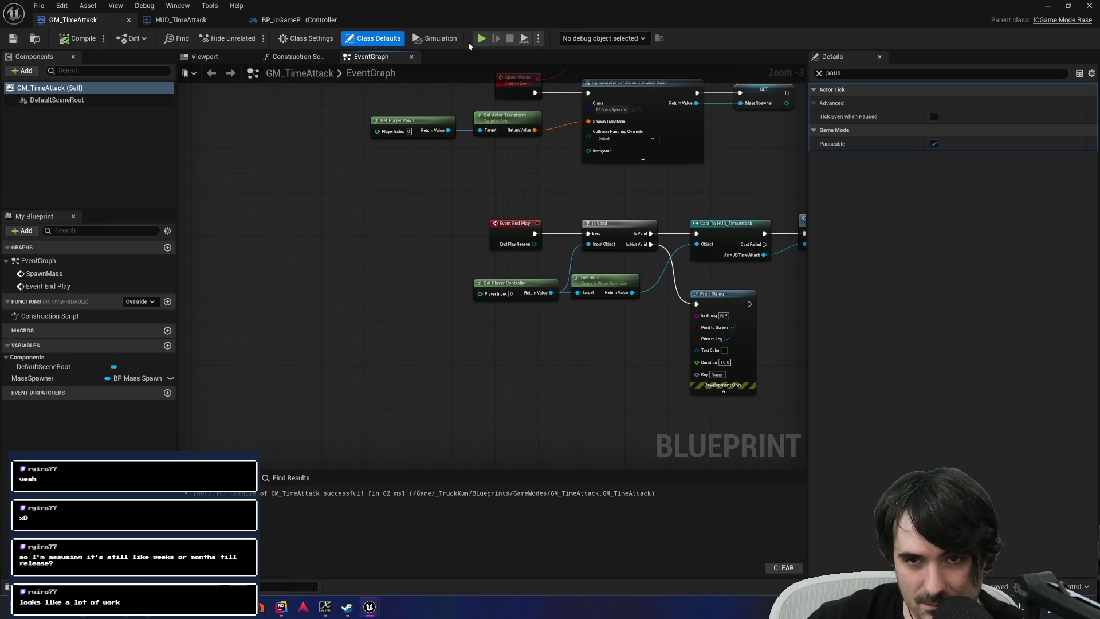
Return to the level editor, start Play in Editor, and eject to a free camera.
key(alt+Tab)
key(alt+p)
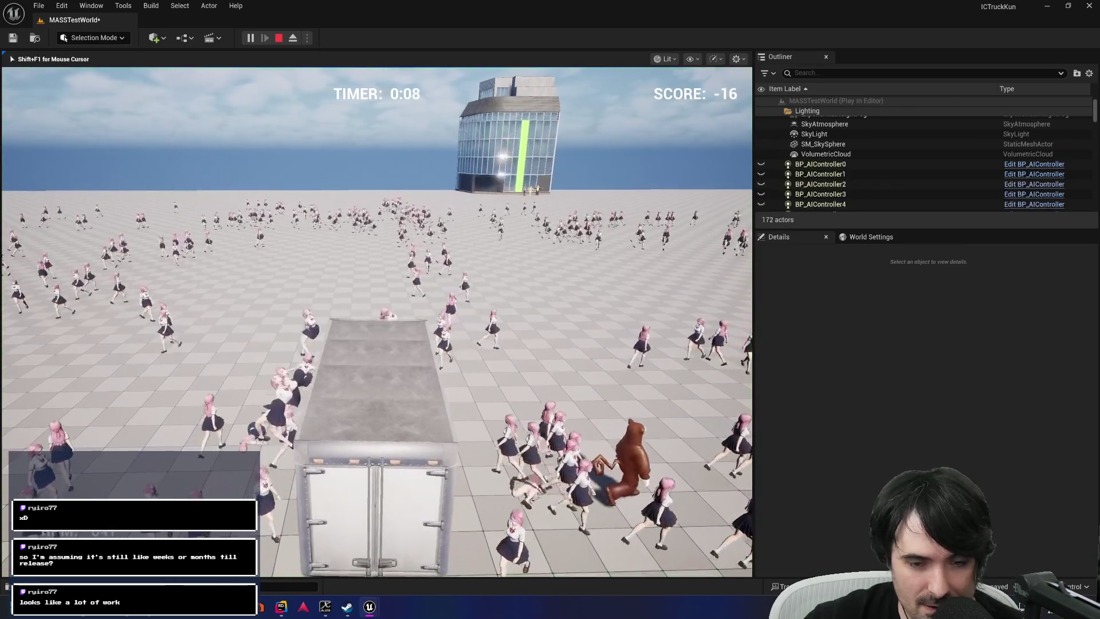
key(F8)
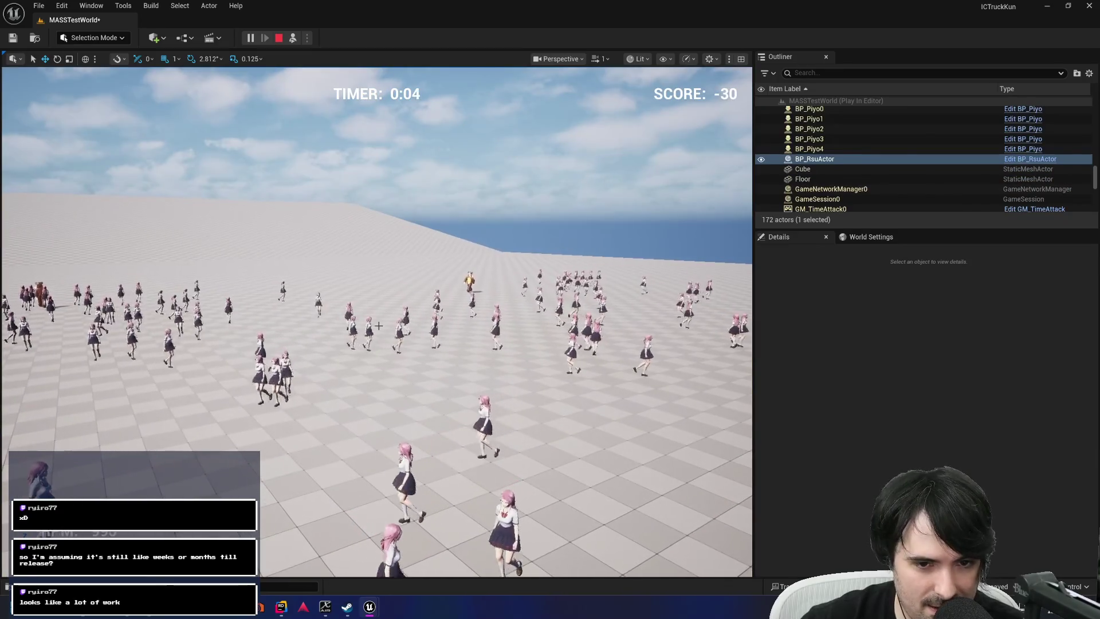
Select the crowd's mass visualizer, fly the camera past the truck, then select the Floor.
click(400, 355)
click(397, 331)
drag(396, 331, 332, 309)
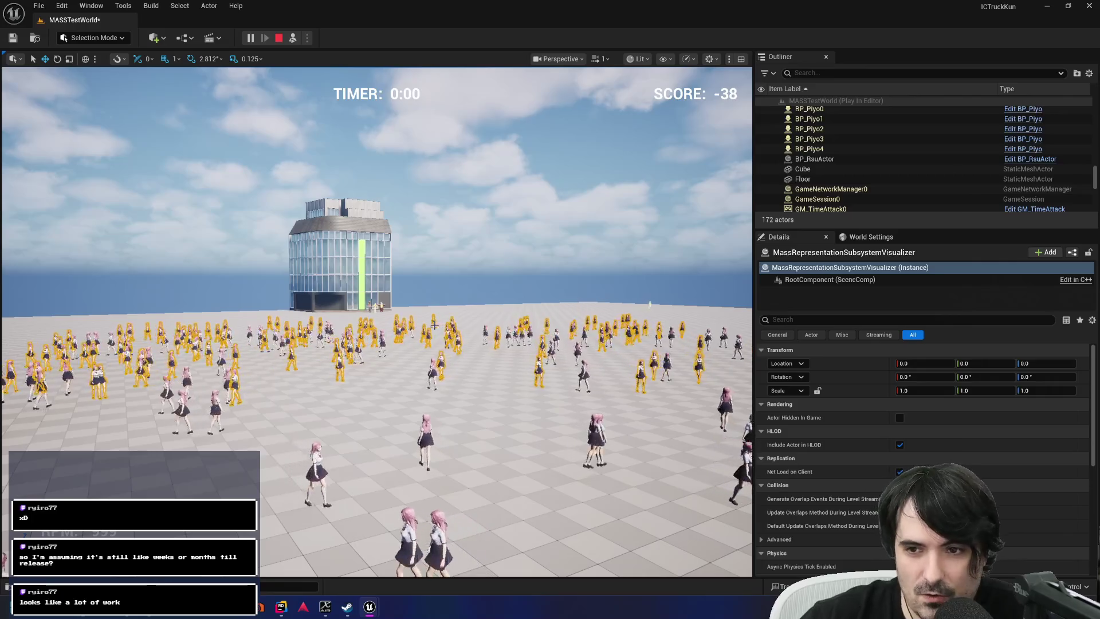
drag(384, 388, 368, 411)
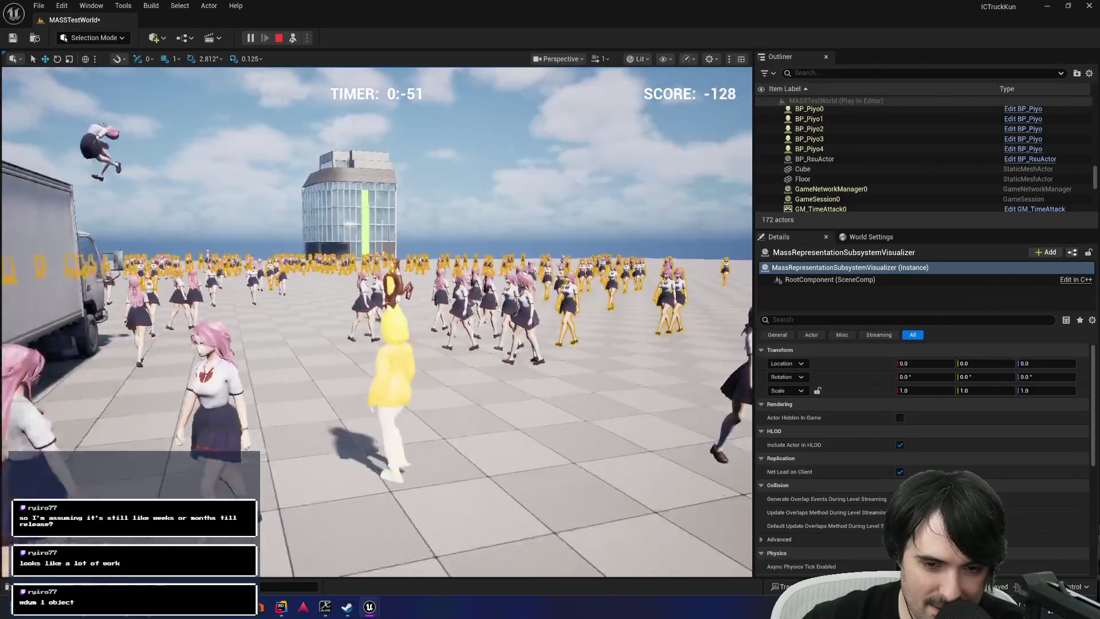
click(271, 335)
Select the yellow BP_Piyo3 character and open the Content Drawer with the Risu assets.
click(271, 335)
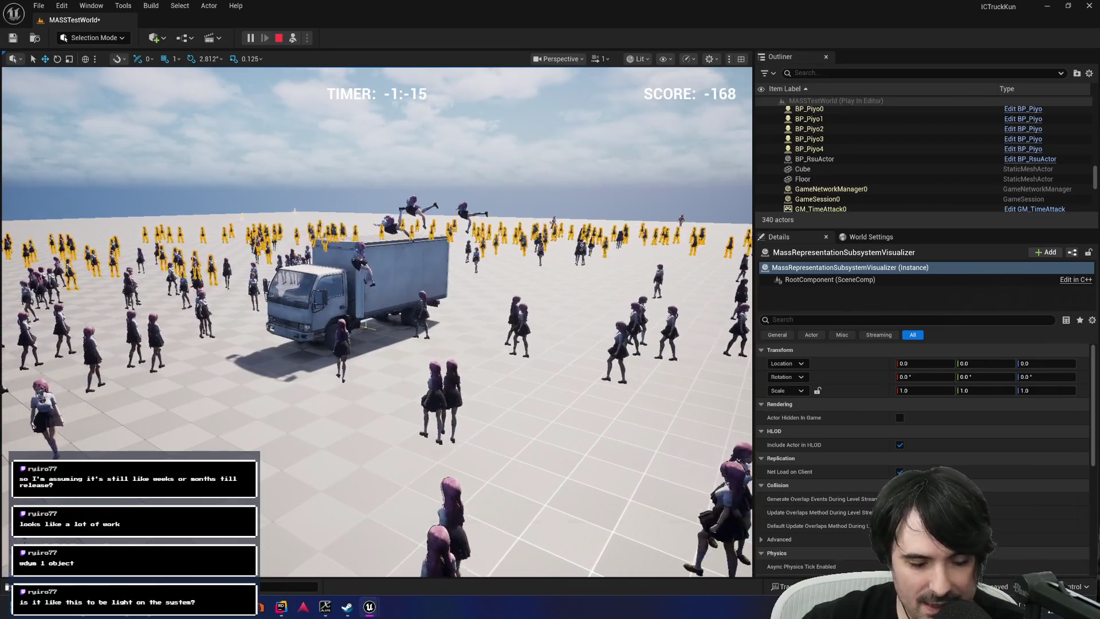
key(ctrl+space)
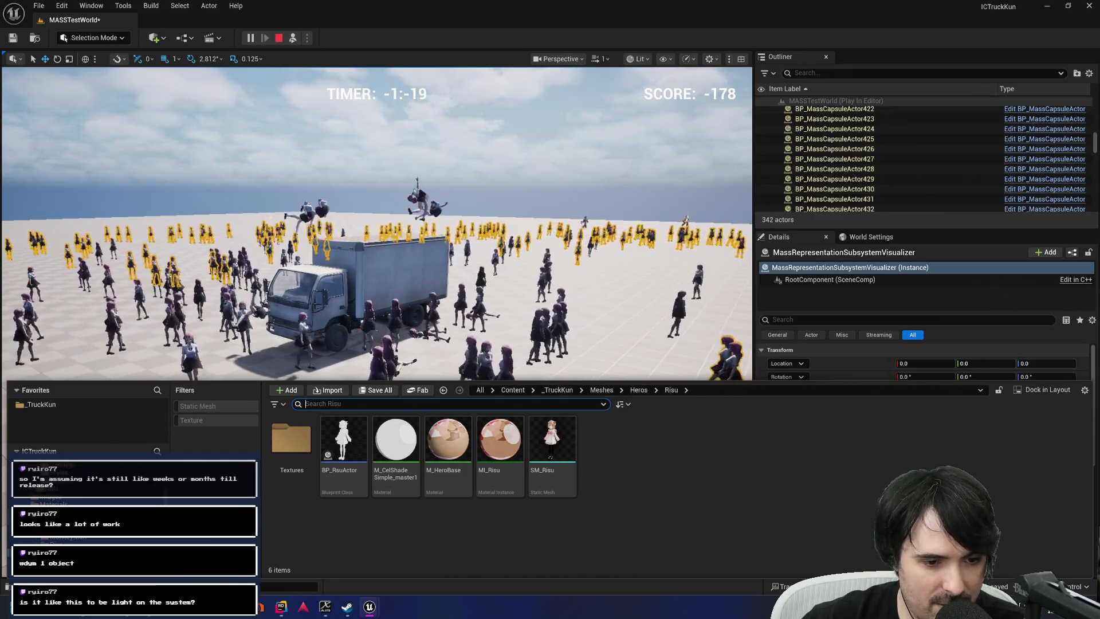
Open SKM_MonkeyMan full screen in the skeletal mesh editor and rotate its LeftFoot bone outward.
click(67, 539)
click(404, 484)
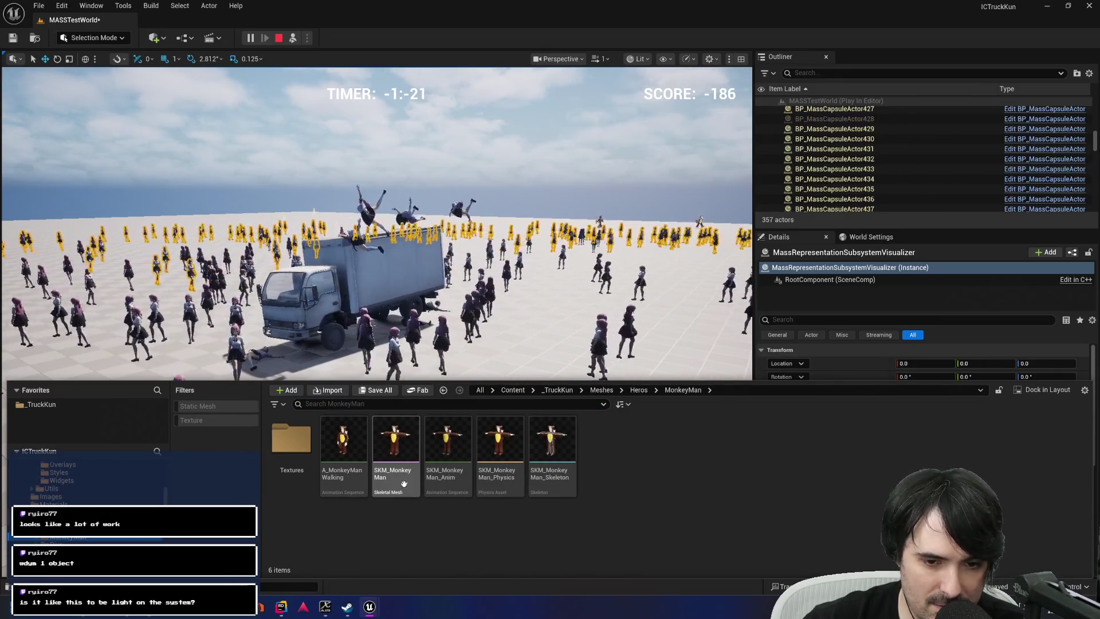
double_click(411, 471)
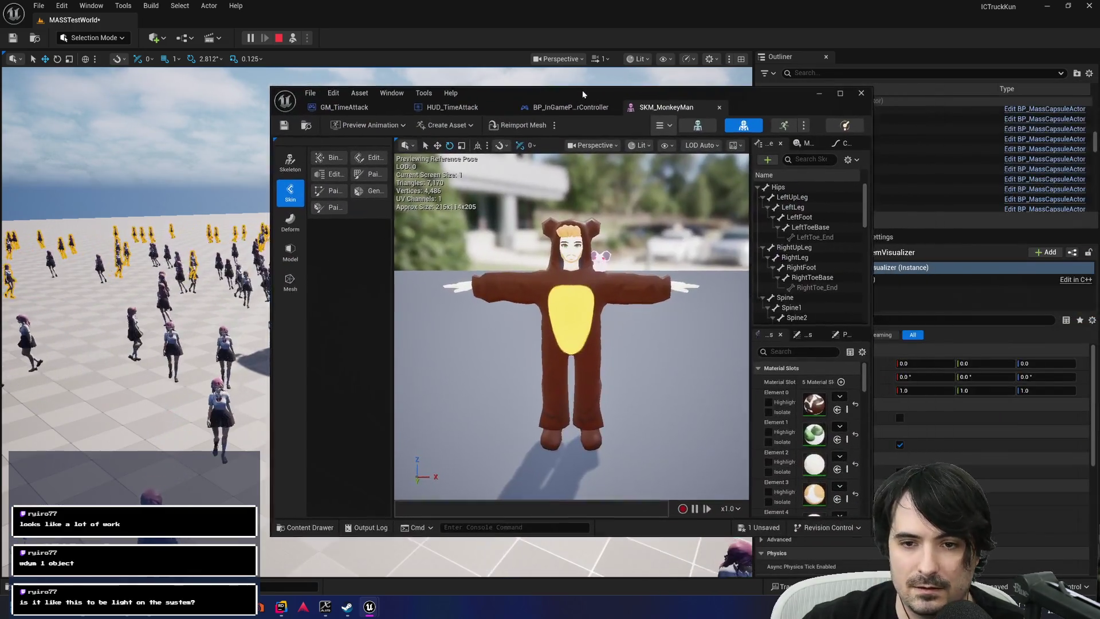
double_click(582, 91)
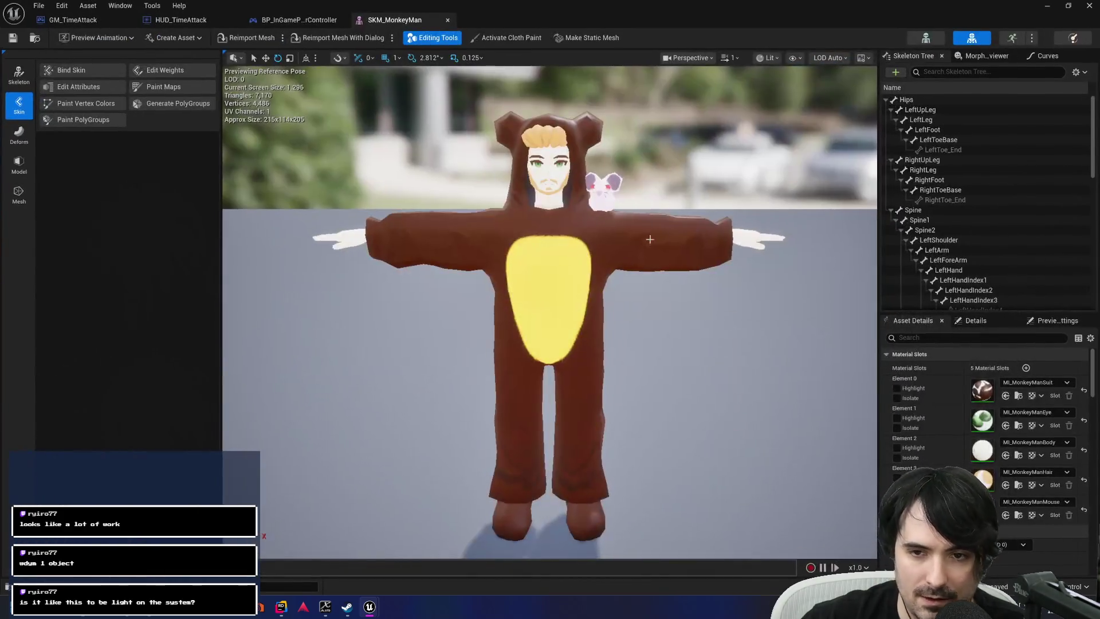
click(950, 130)
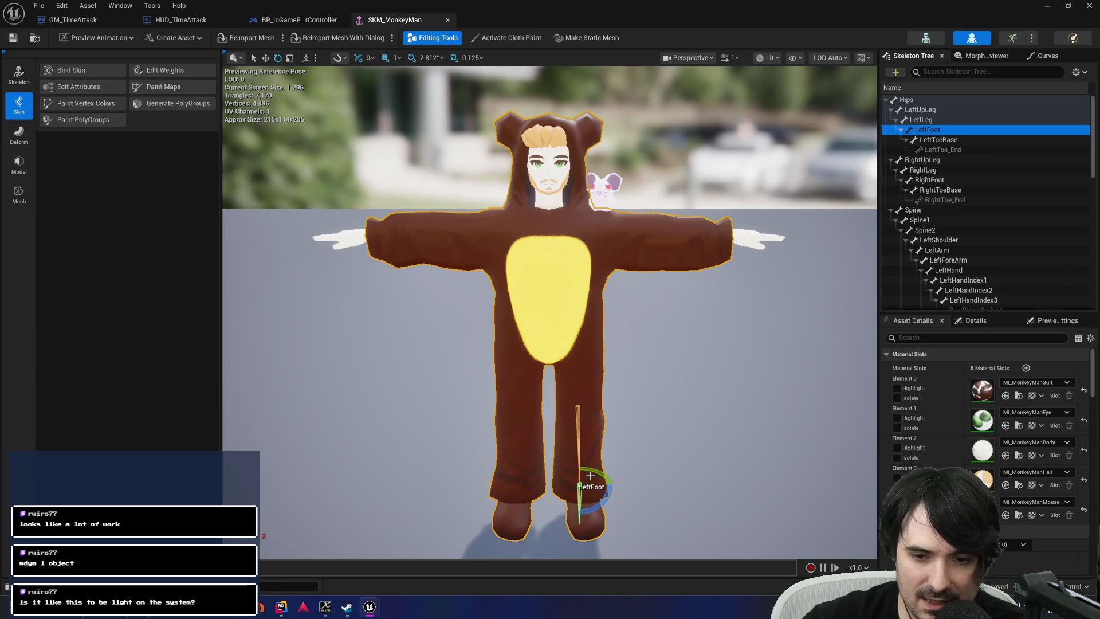
mouse_move(606, 479)
mouse_down()
mouse_move(608, 492)
mouse_move(597, 490)
mouse_up()
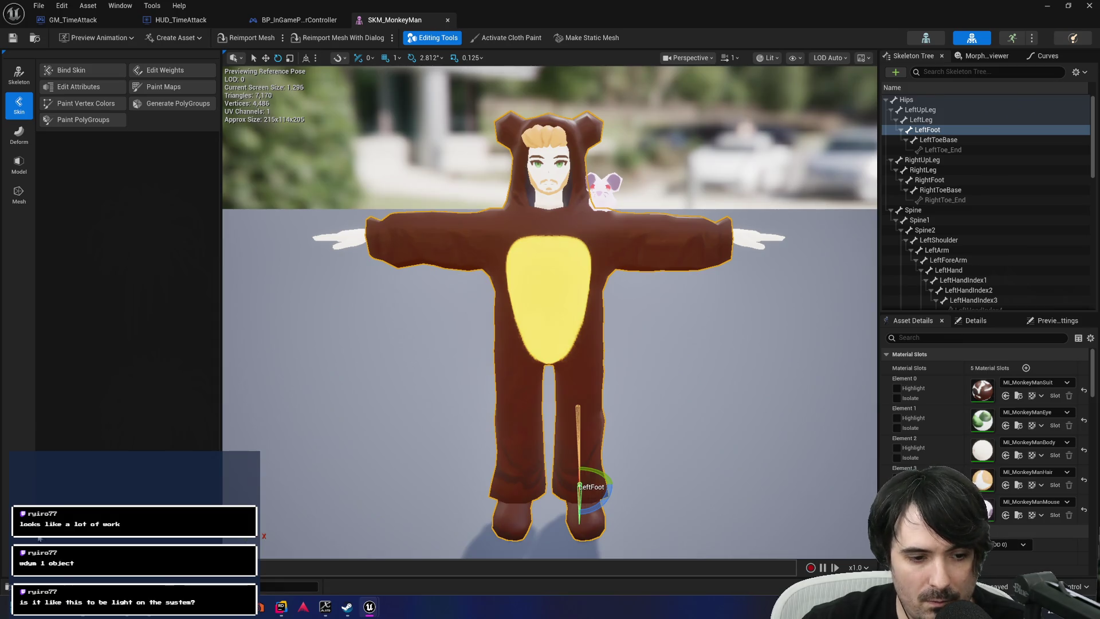
Check the running crowd game, re-maximize the mesh editor, and open the AnimeSchoolGirlUniform folder.
key(ctrl+space)
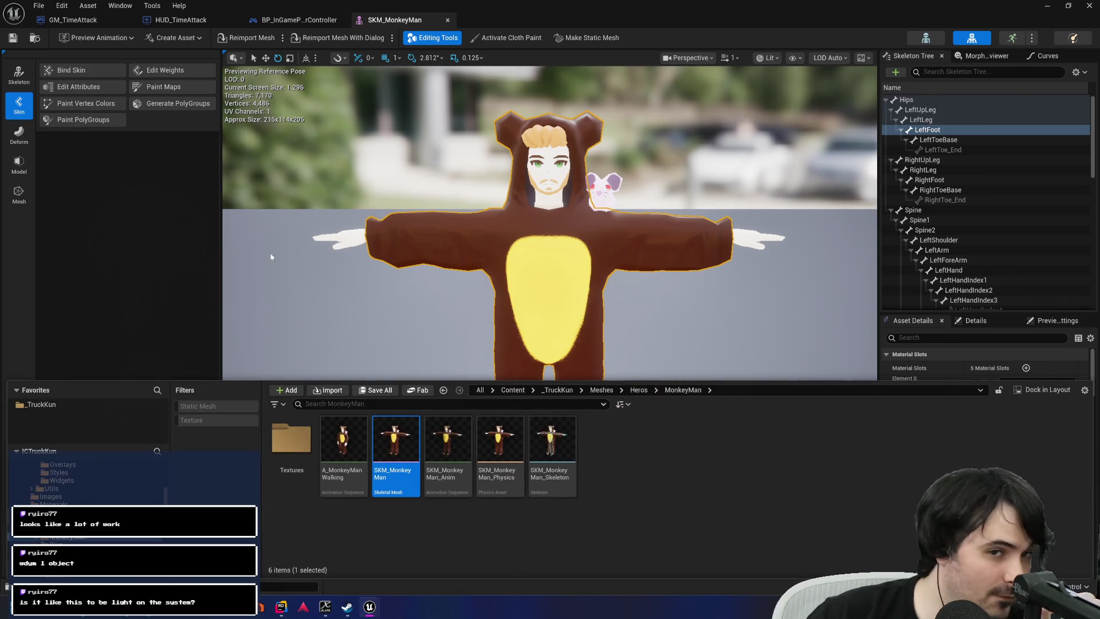
double_click(412, 5)
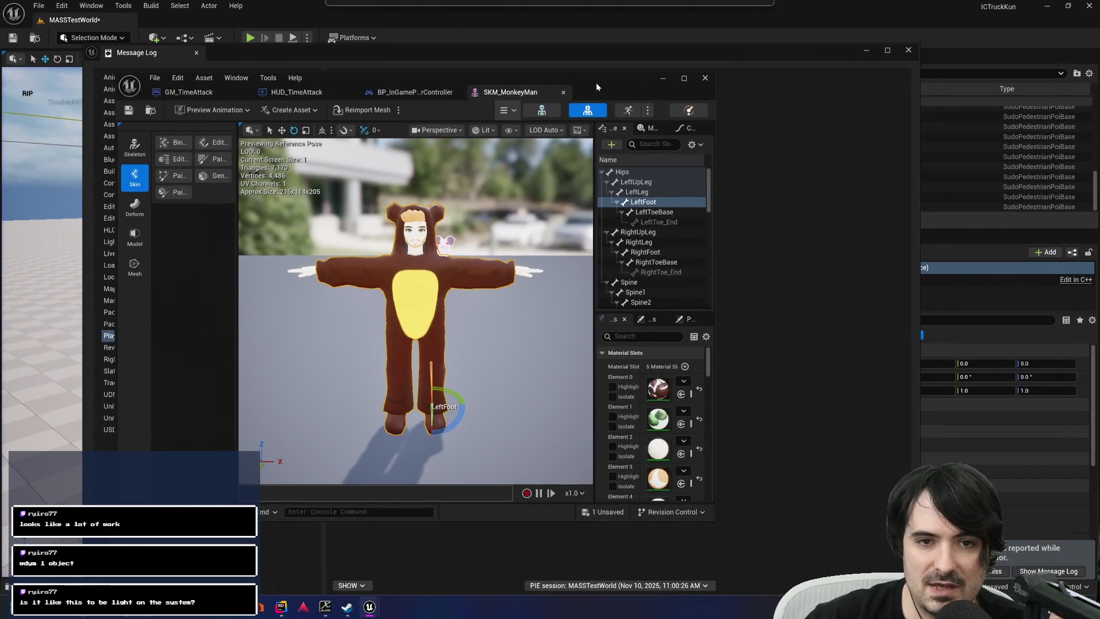
double_click(595, 83)
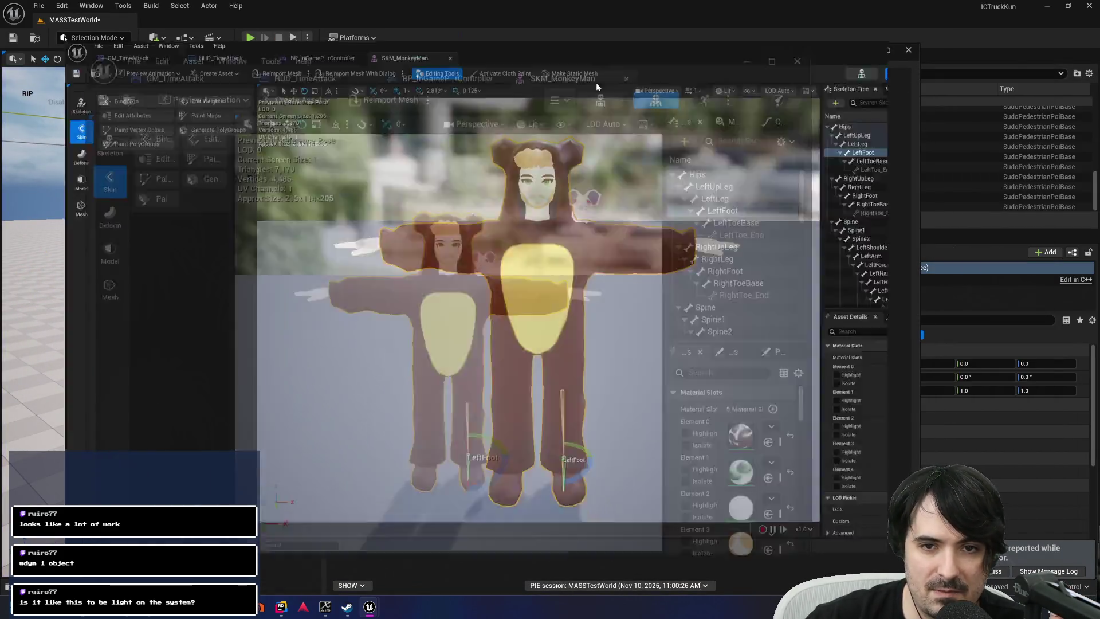
key(ctrl+space)
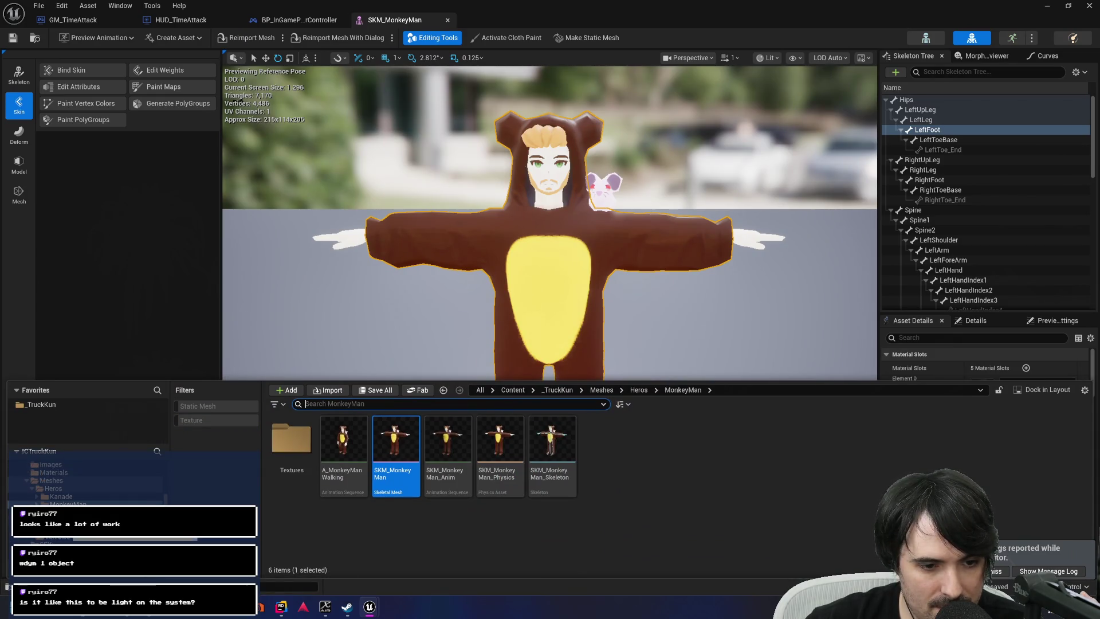
double_click(291, 438)
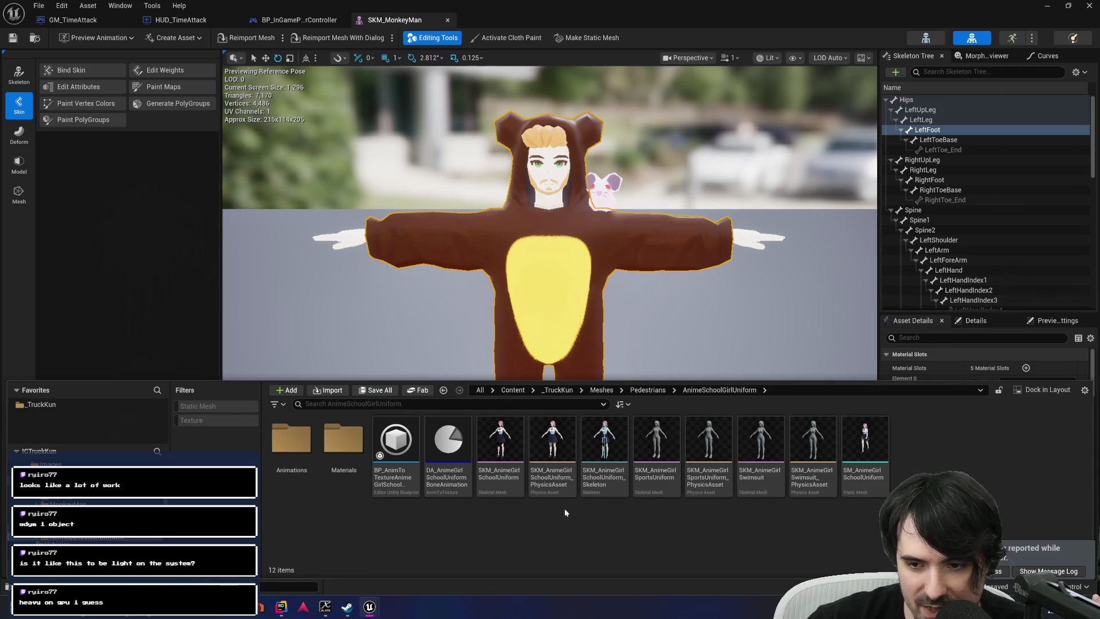
Open the schoolgirl's static mesh and Skeleton asset, comparing the two editors.
double_click(866, 473)
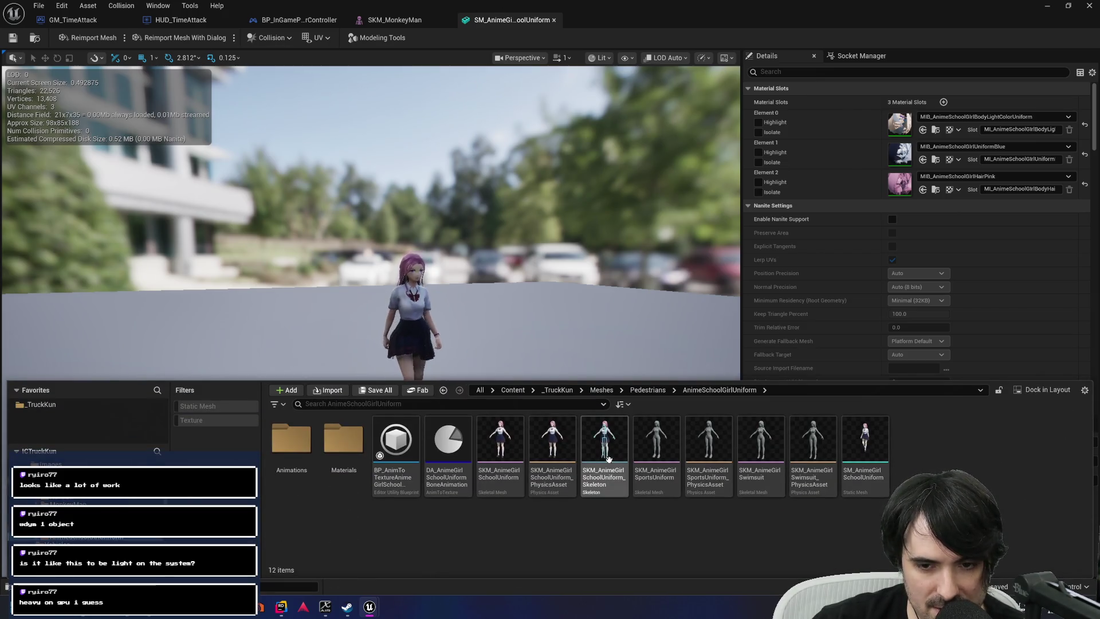
click(611, 485)
double_click(611, 485)
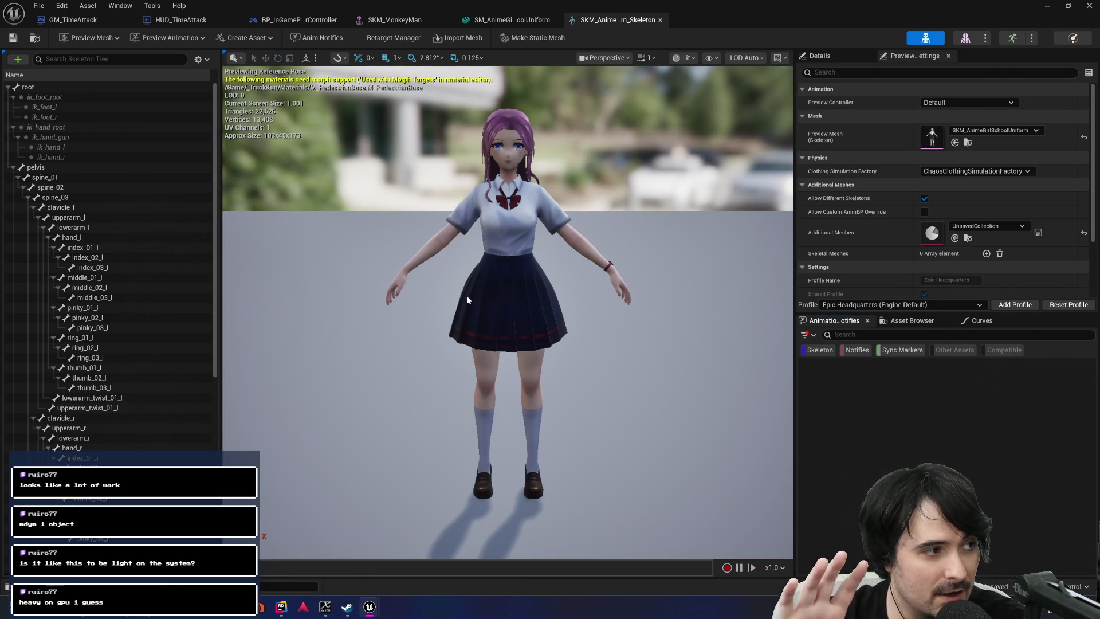
click(511, 20)
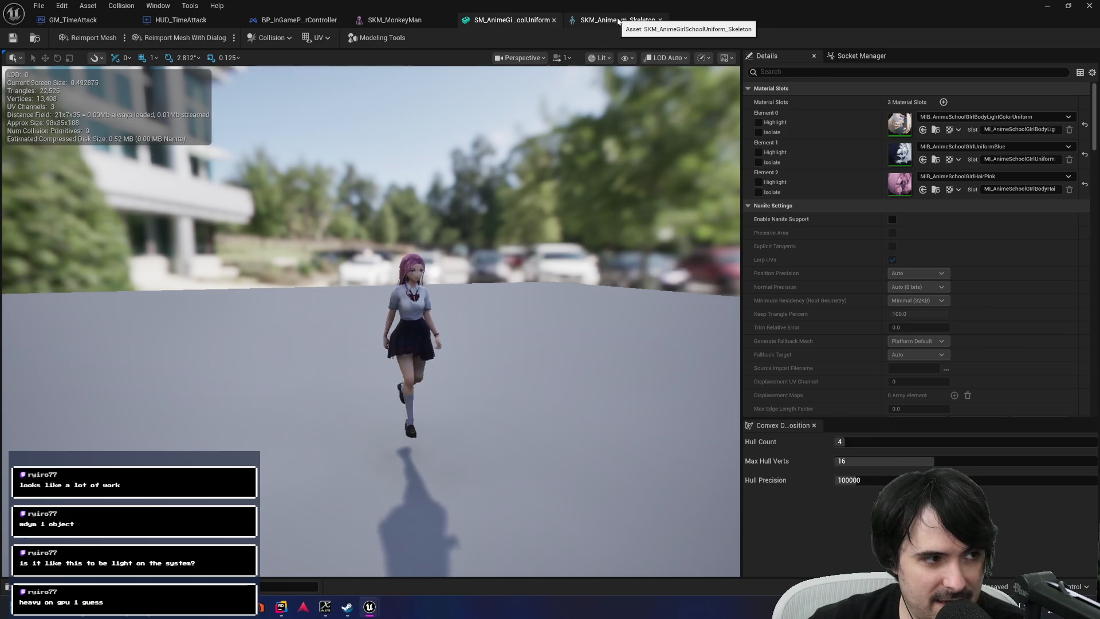
click(619, 21)
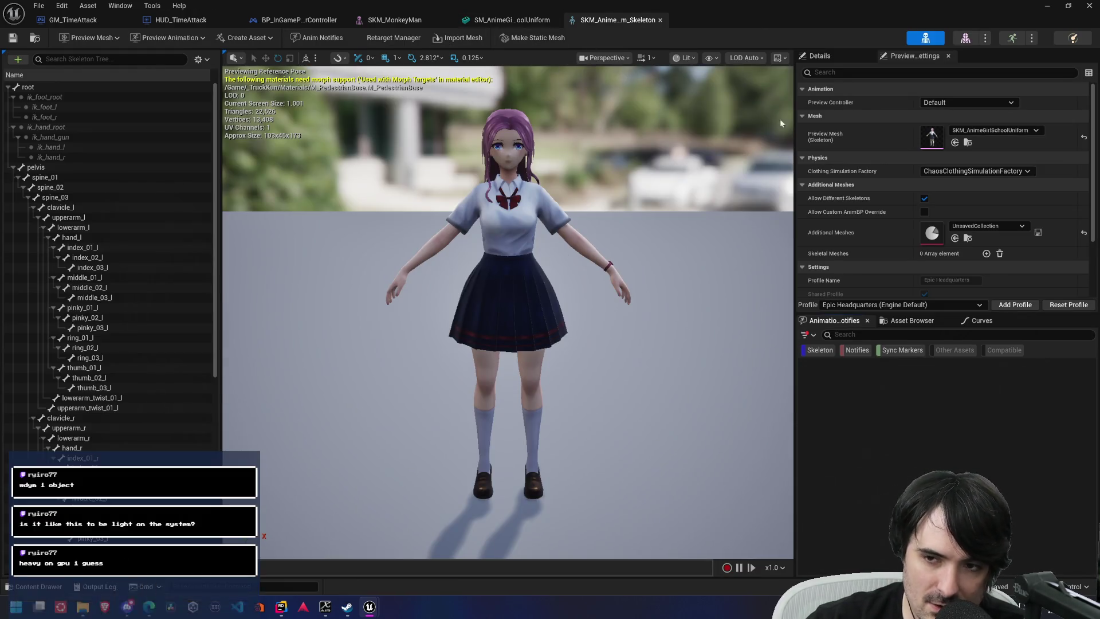
Return to the walking static mesh, orbit in close, and list its Materials folder.
click(505, 22)
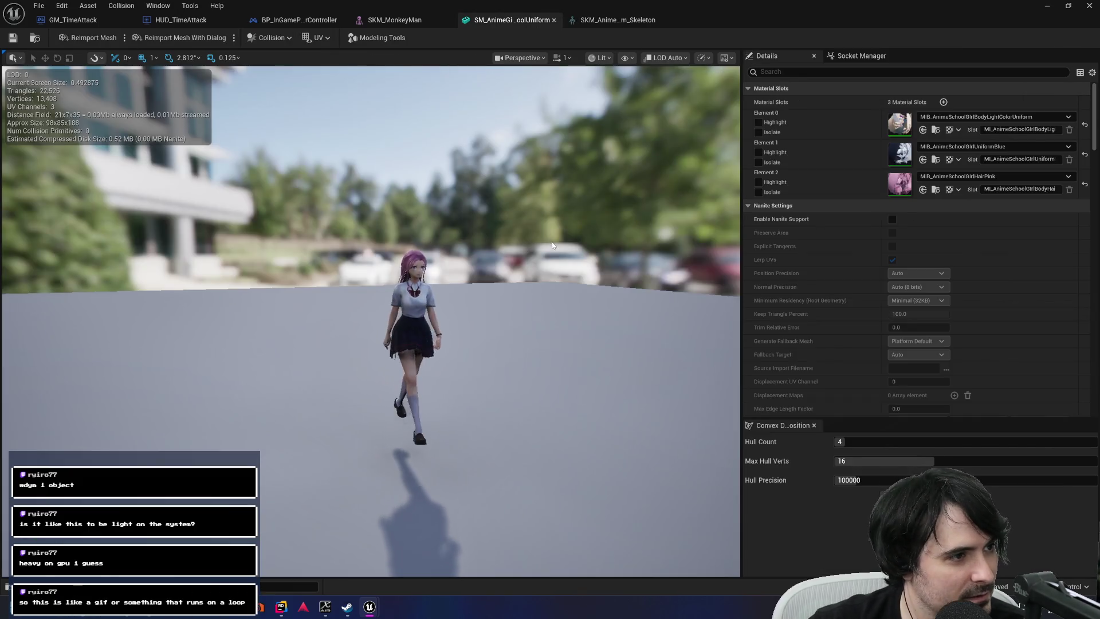
mouse_move(445, 346)
mouse_down()
mouse_move(401, 298)
mouse_move(396, 246)
mouse_move(395, 298)
mouse_up()
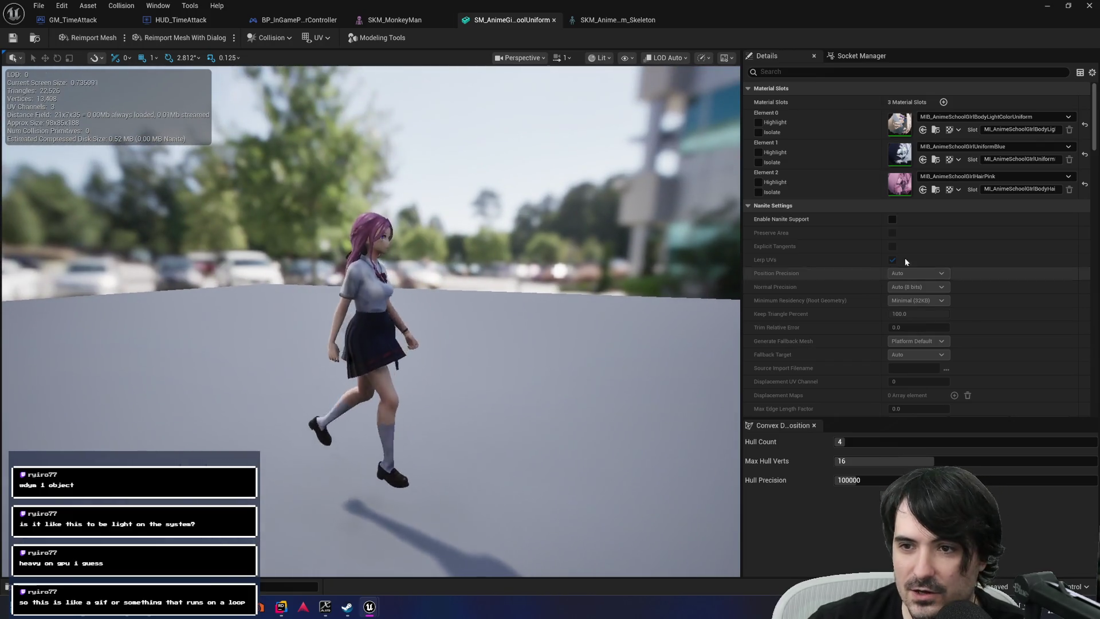
click(935, 129)
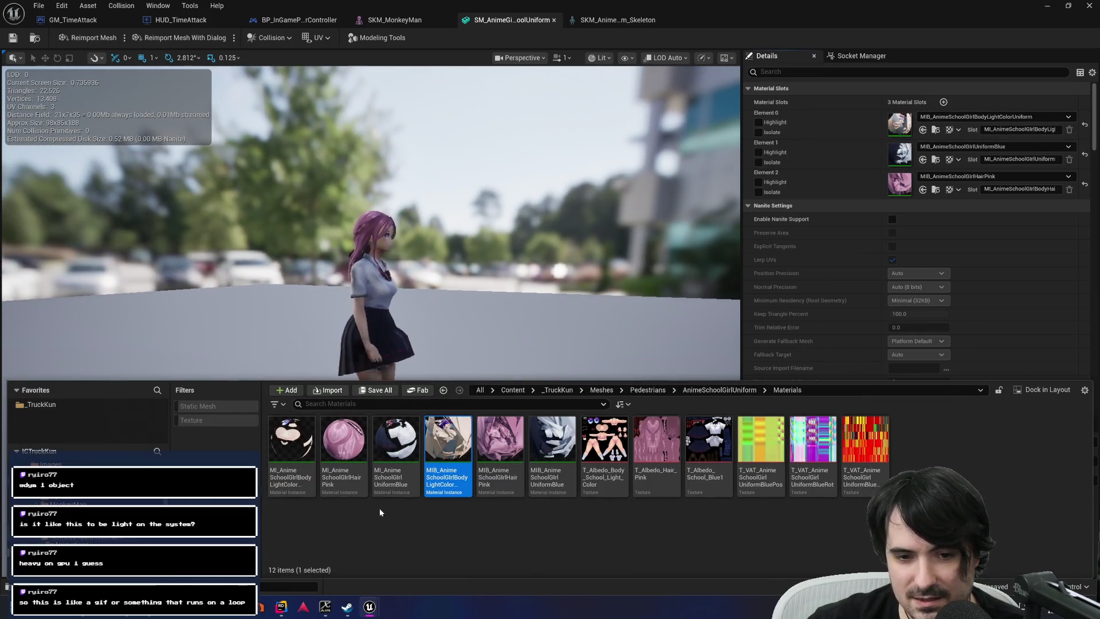
Open MIB_AnimeSchoolGirlBodyLightColorUniform and view its ML_BoneAnimation layer's BonePositionTexture parameter.
double_click(447, 484)
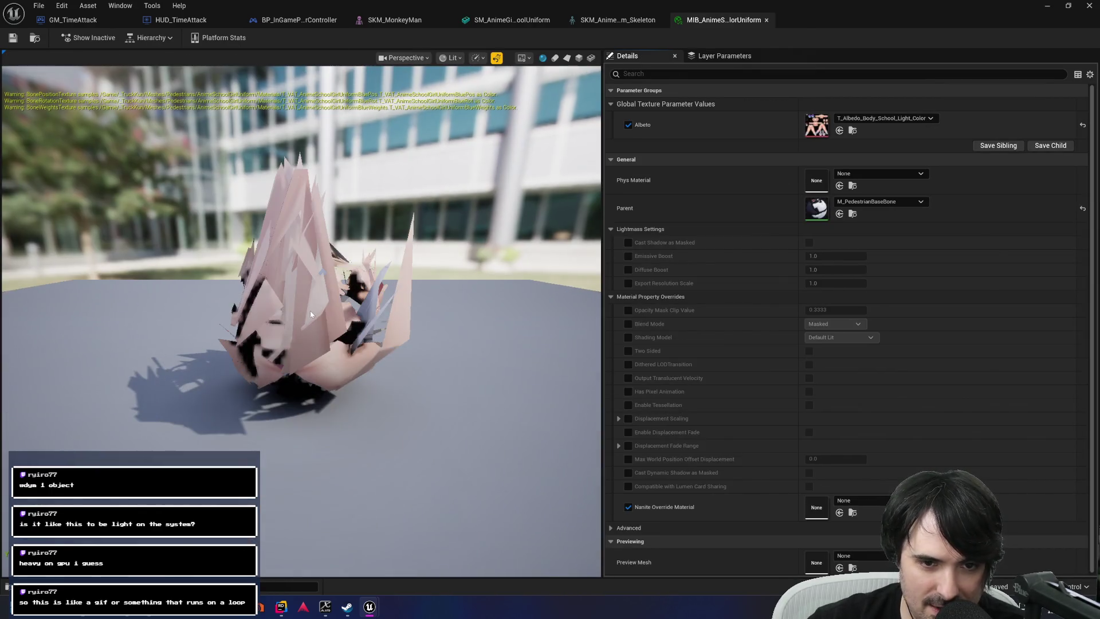
mouse_move(311, 313)
mouse_down()
mouse_move(341, 343)
mouse_move(324, 271)
mouse_move(311, 314)
mouse_up()
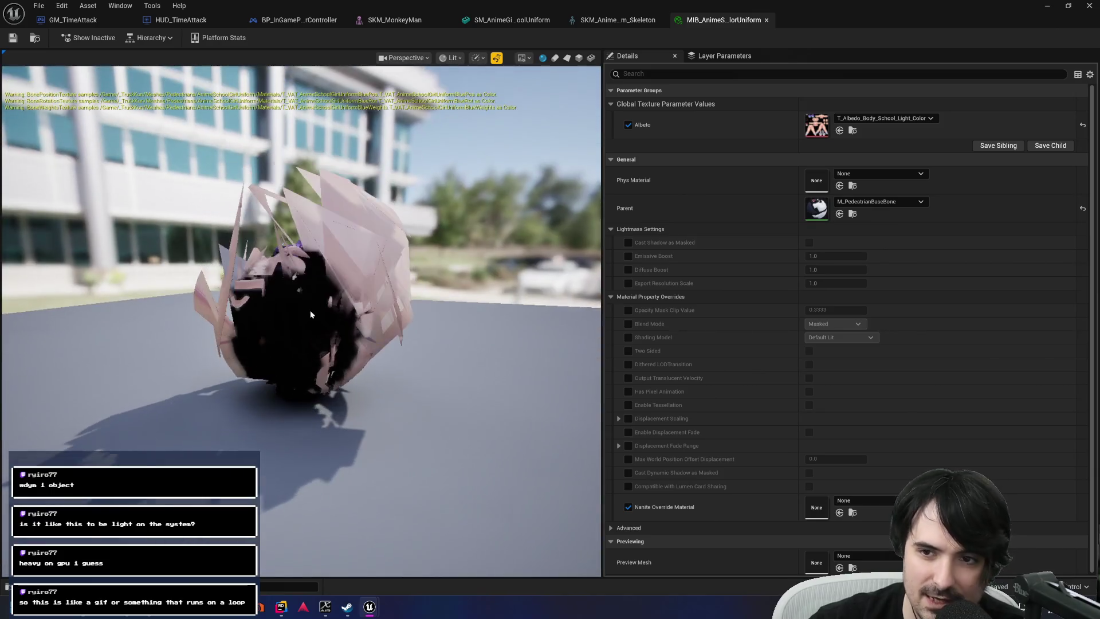
key(ctrl+space)
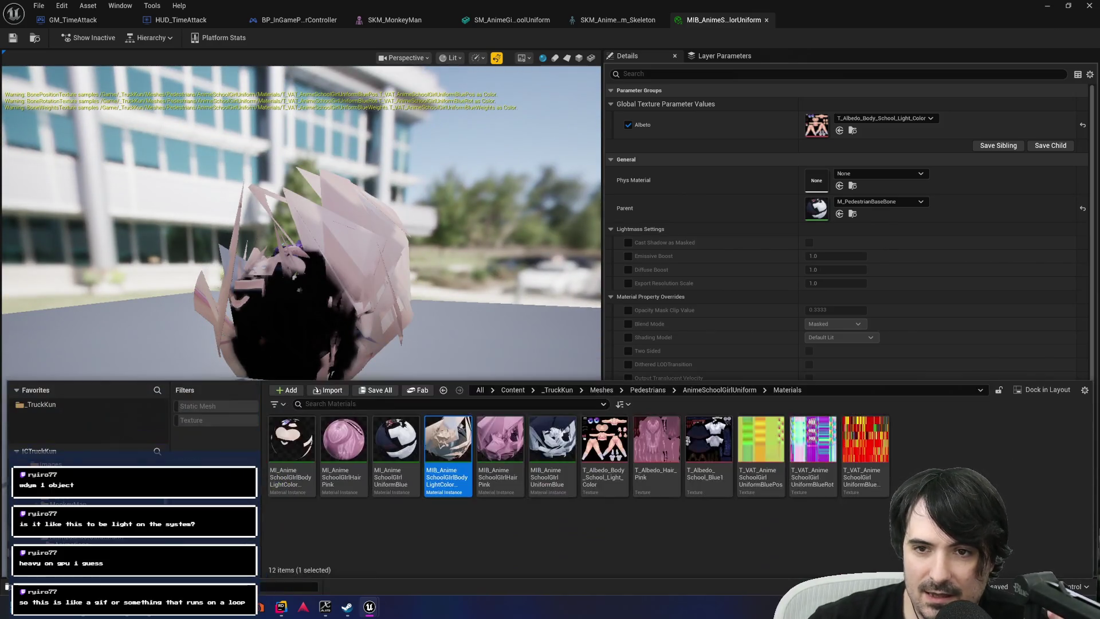
click(724, 55)
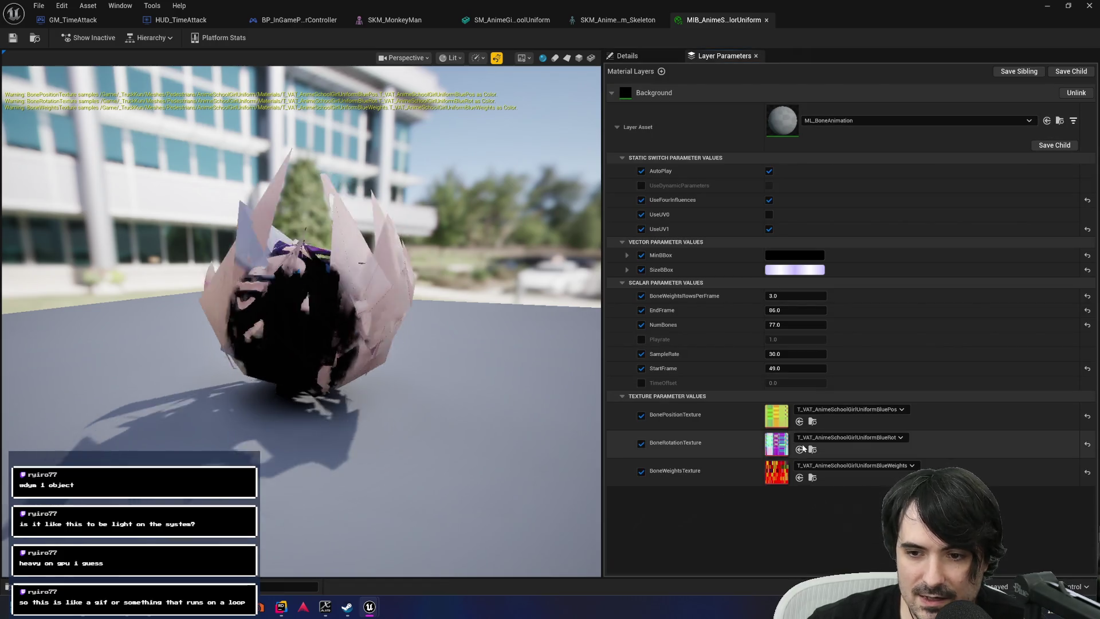
click(812, 422)
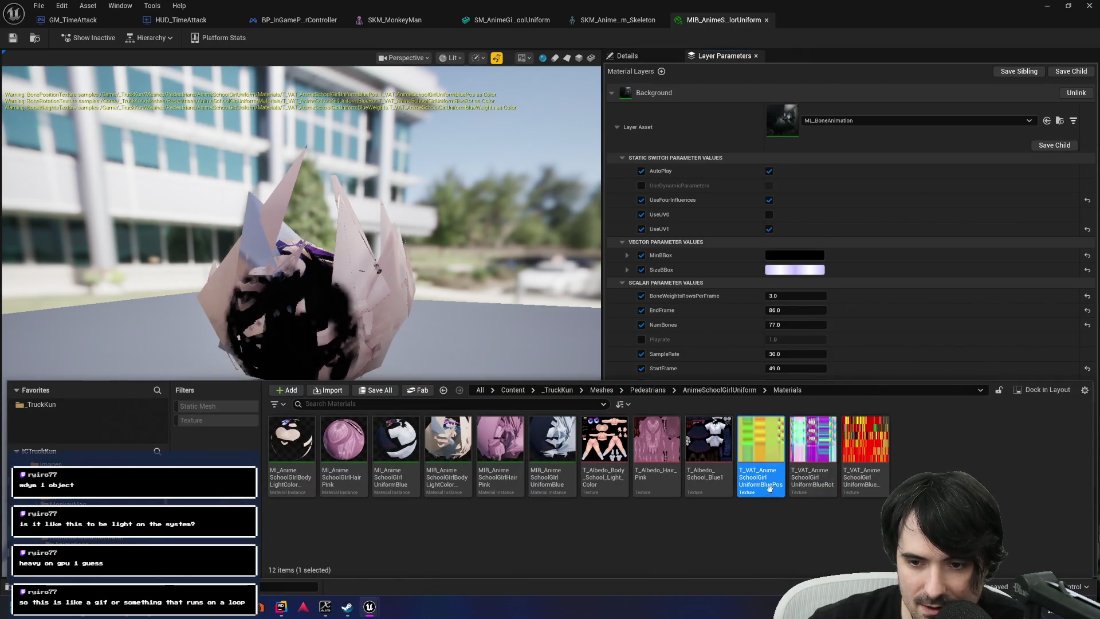
Open the T_VAT_AnimeSchoolGirlUniformBluePos texture and zoom into it.
double_click(767, 492)
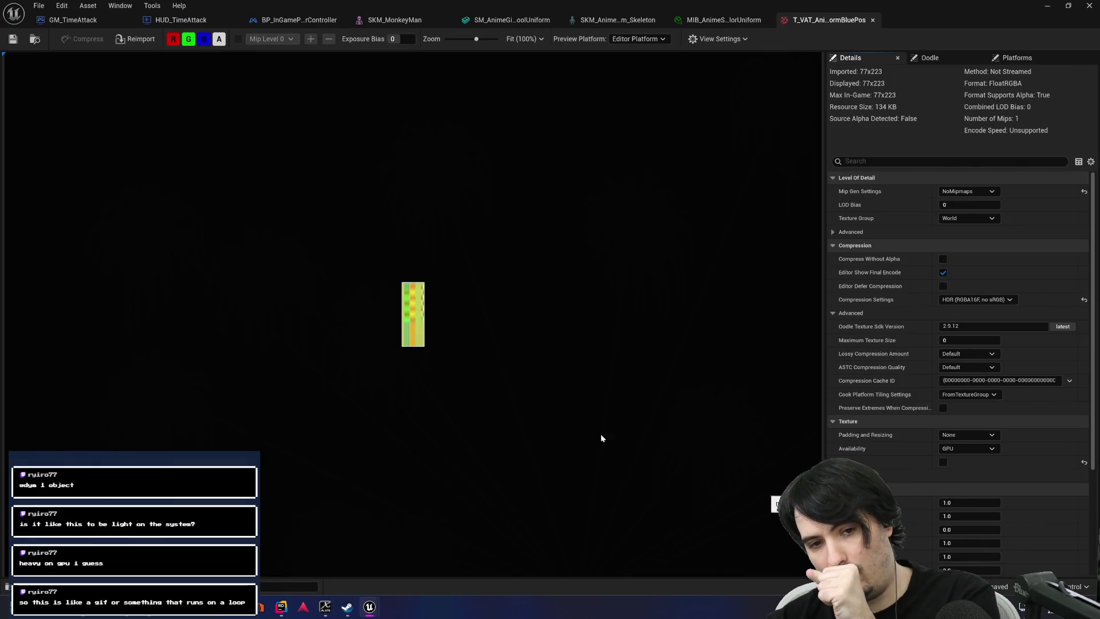
scroll(407, 314, up, 8)
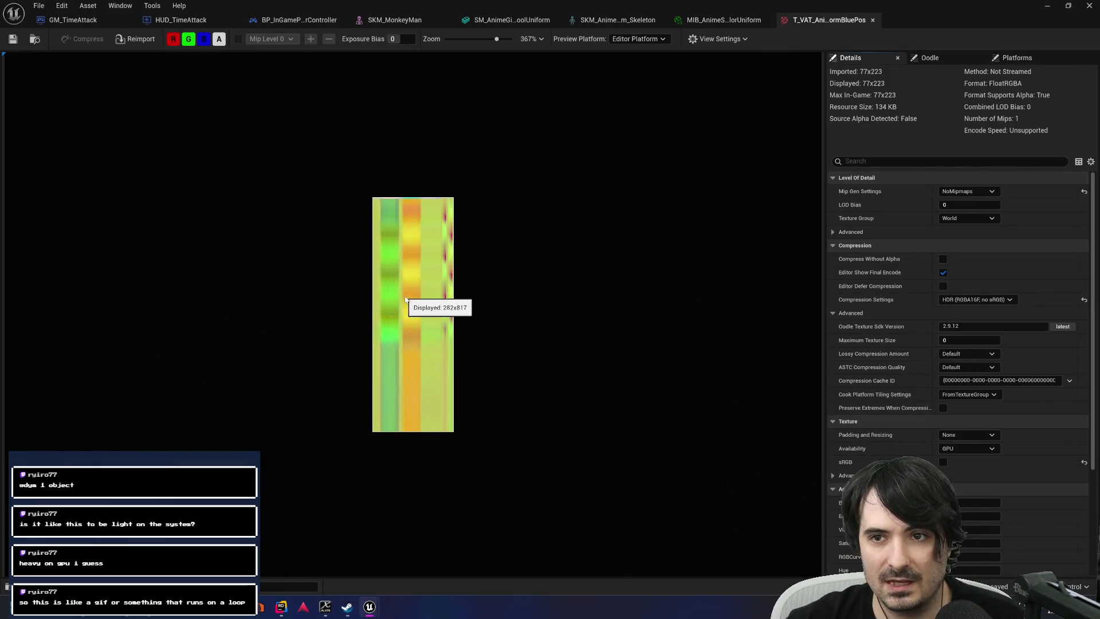
scroll(370, 254, up, 1)
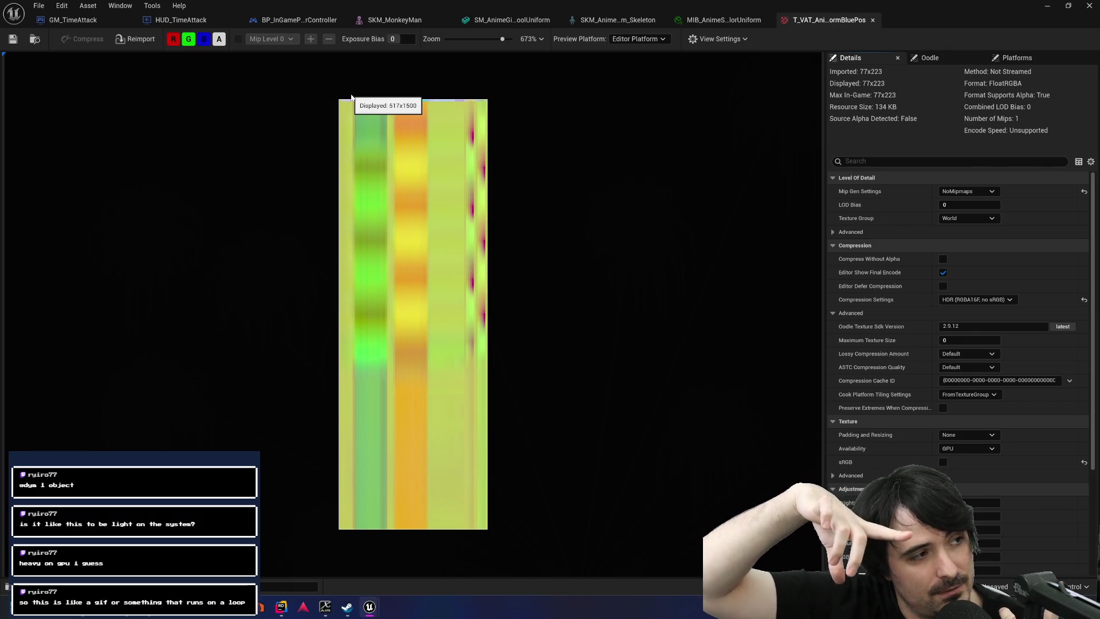
scroll(307, 101, up, 5)
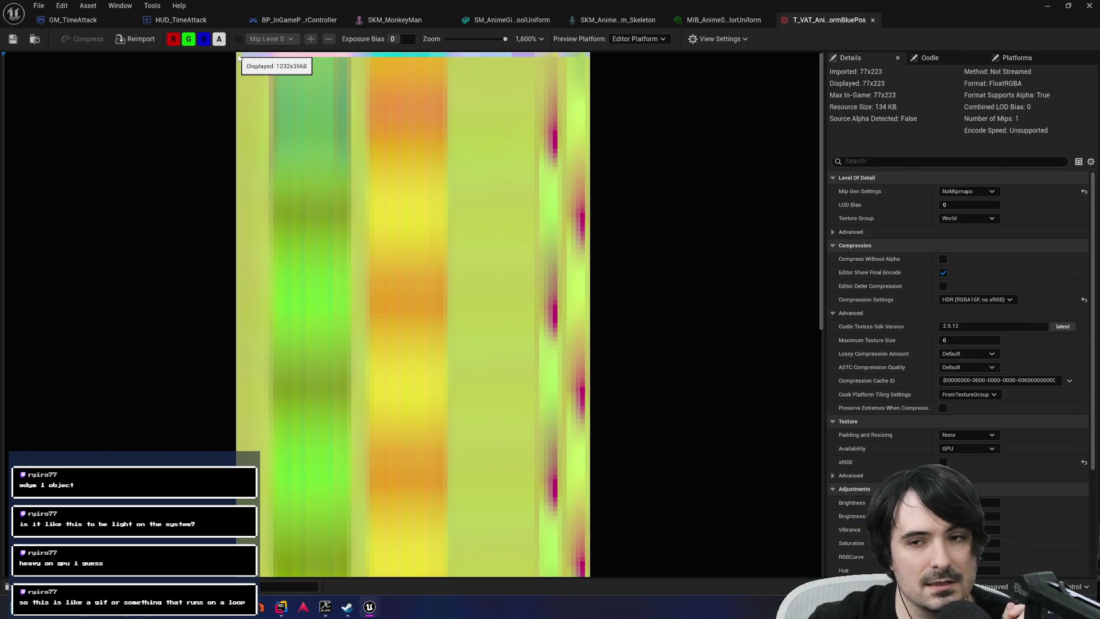
Inspect the BlueRot and BlueWeights VAT textures, then close both tabs.
key(ctrl+space)
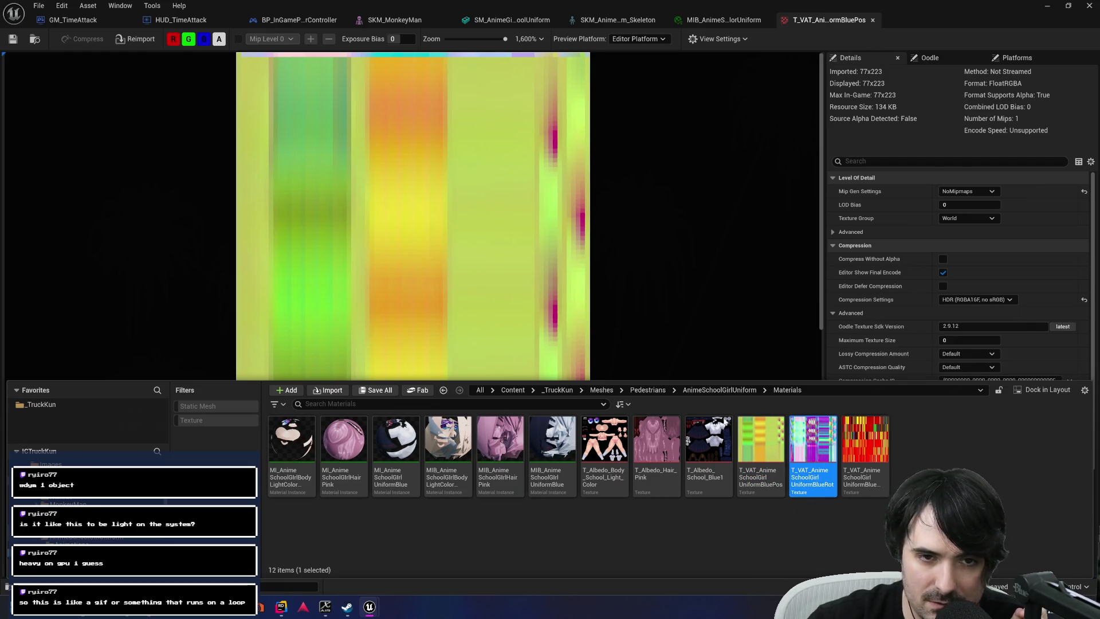
double_click(813, 487)
scroll(405, 292, up, 6)
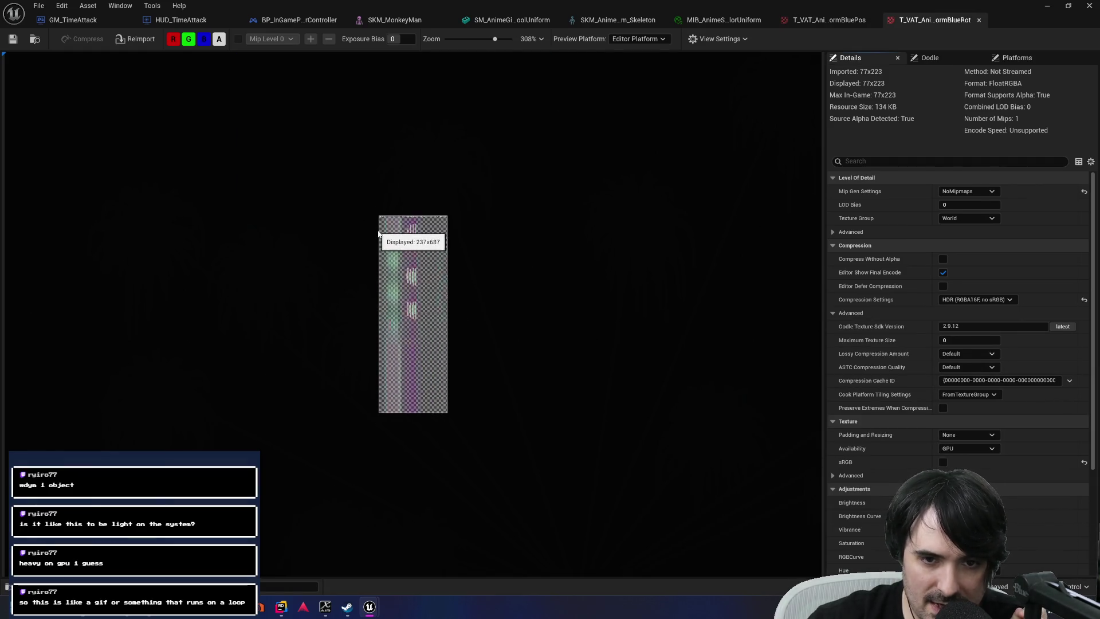
scroll(377, 206, up, 5)
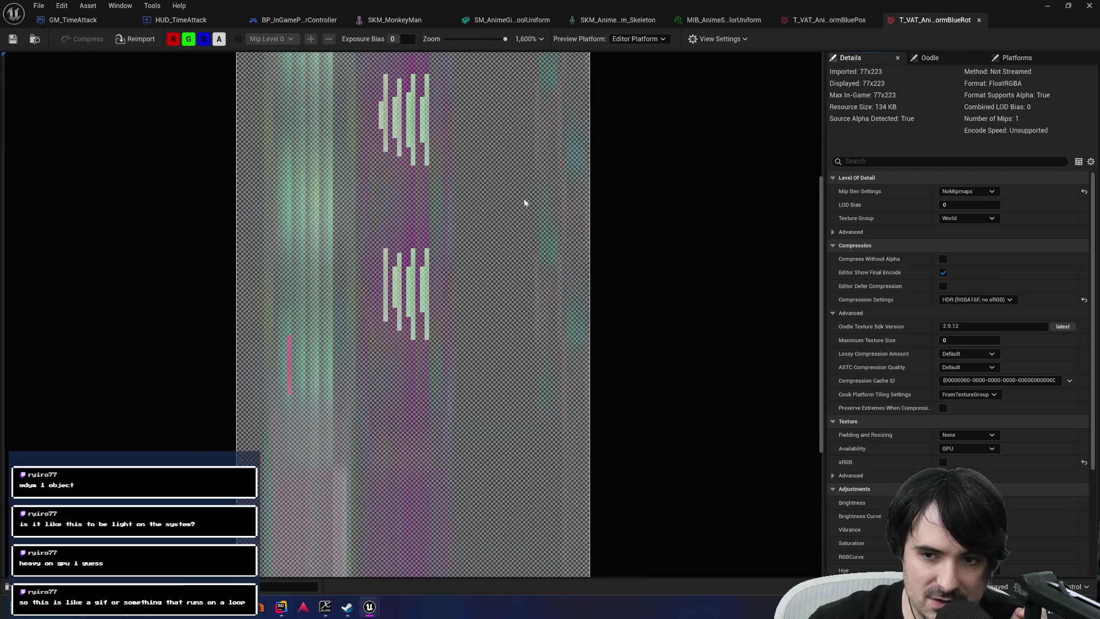
scroll(169, 56, up, 3)
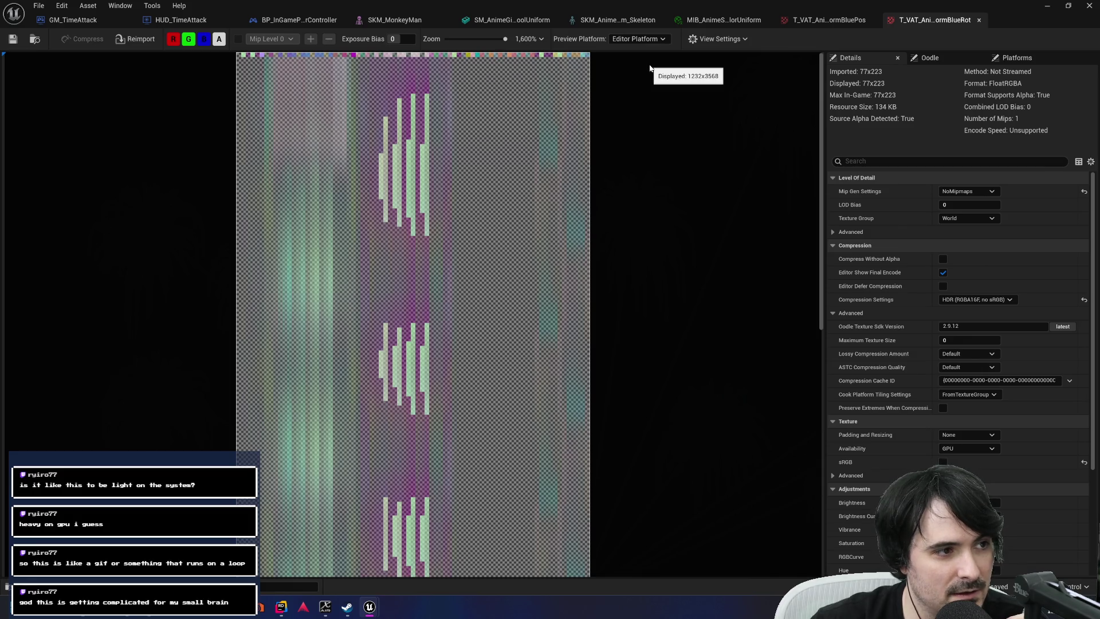
key(ctrl+space)
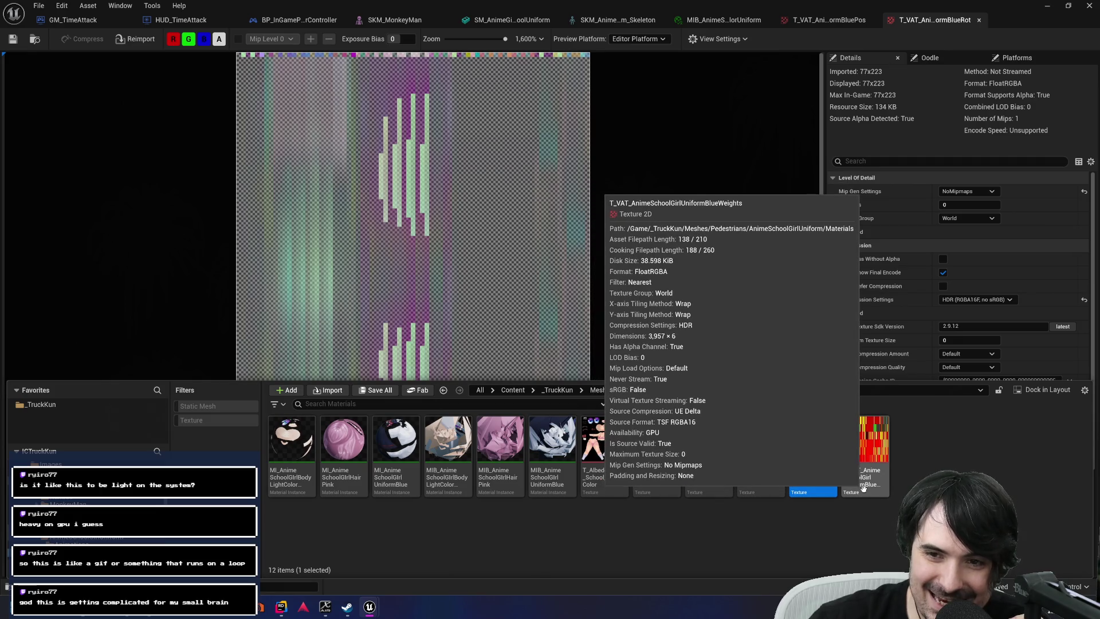
double_click(863, 486)
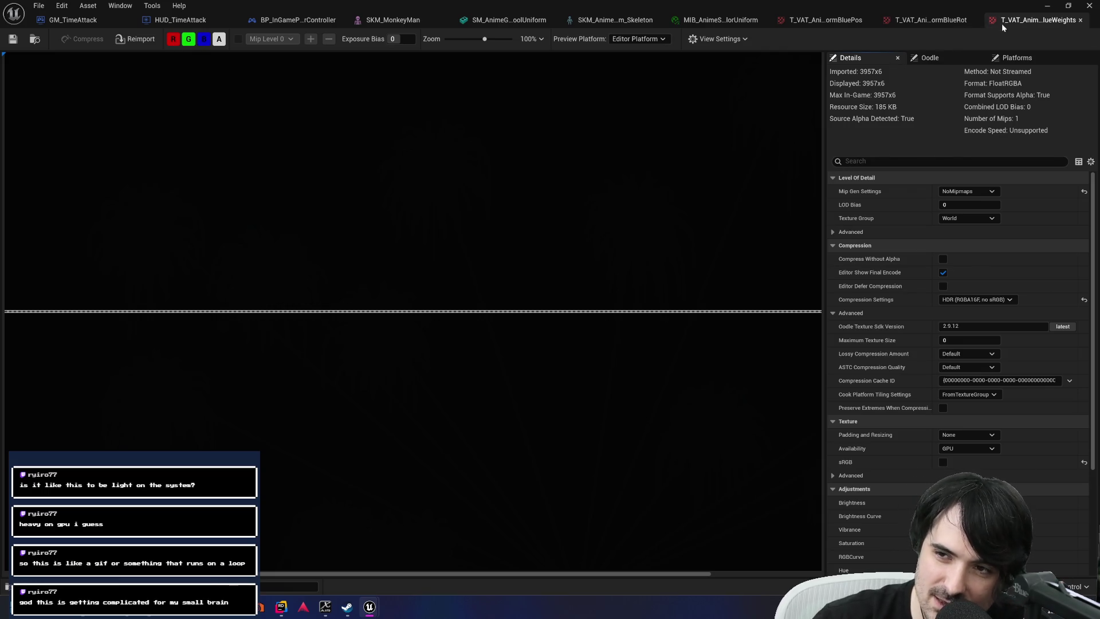
click(1080, 20)
click(977, 20)
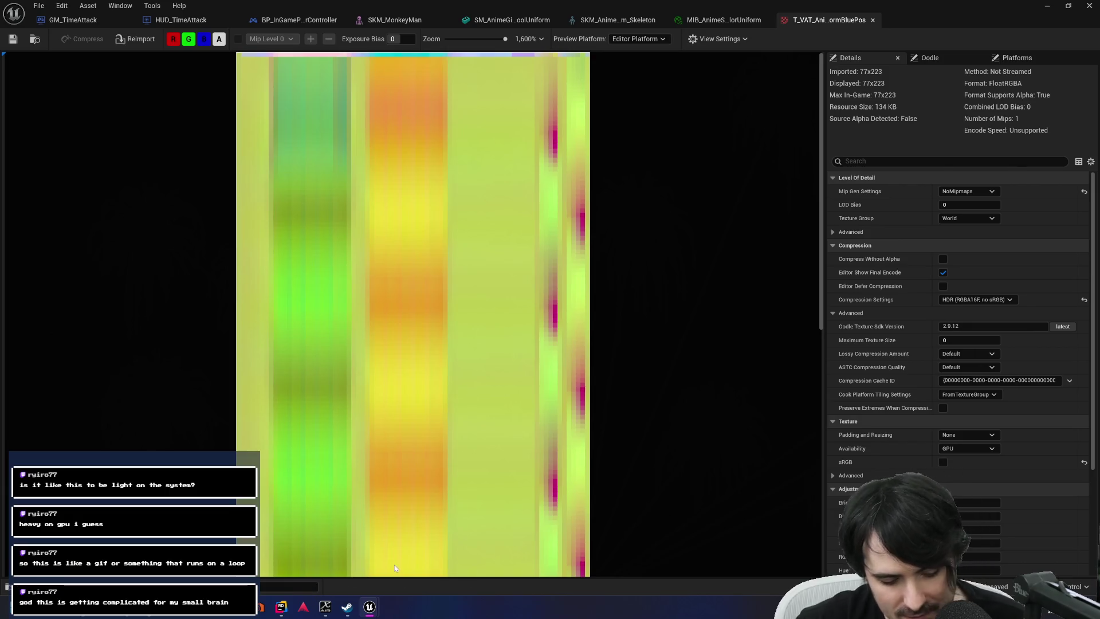
Launch Microsoft Paint from Windows search.
key(super)
text(paint)
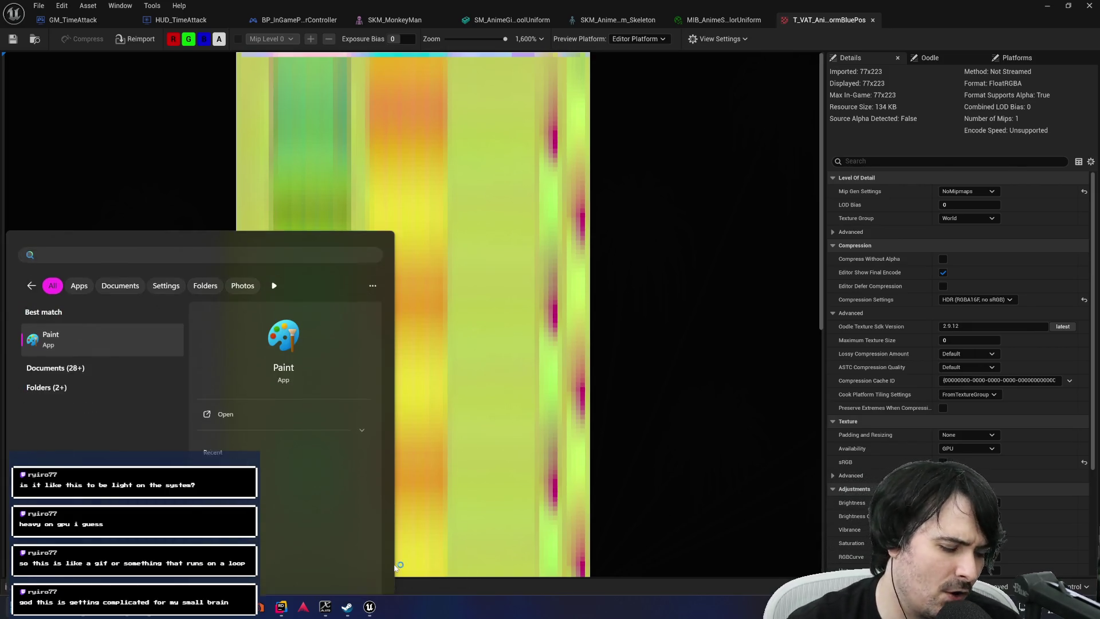
key(Return)
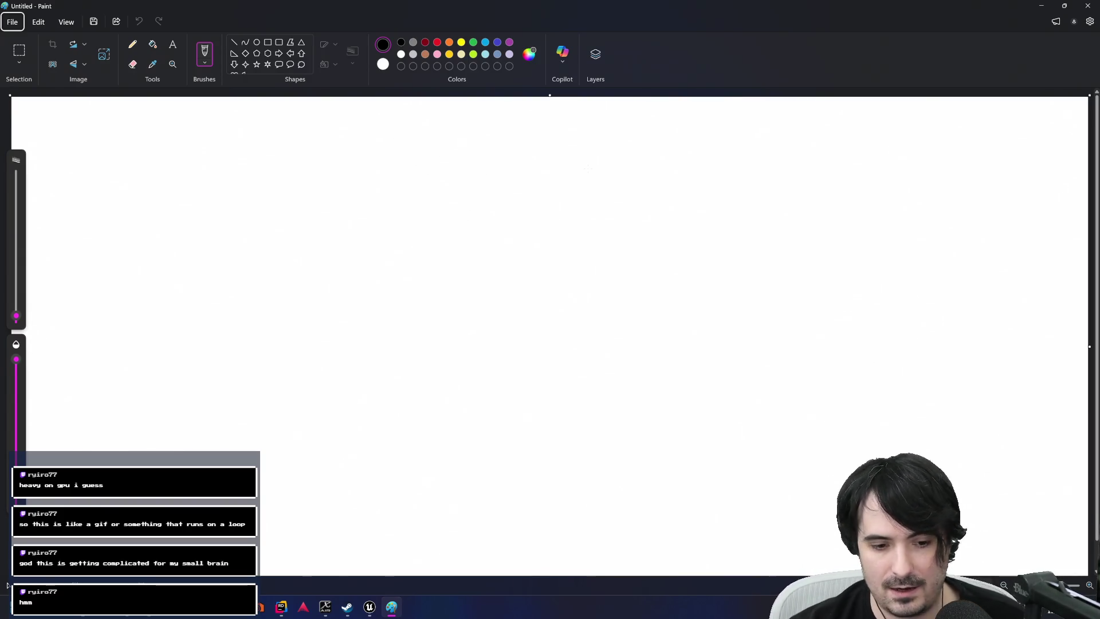
Launch the Huion tablet app, check its working area, then minimize it.
key(super)
text(huion tablet)
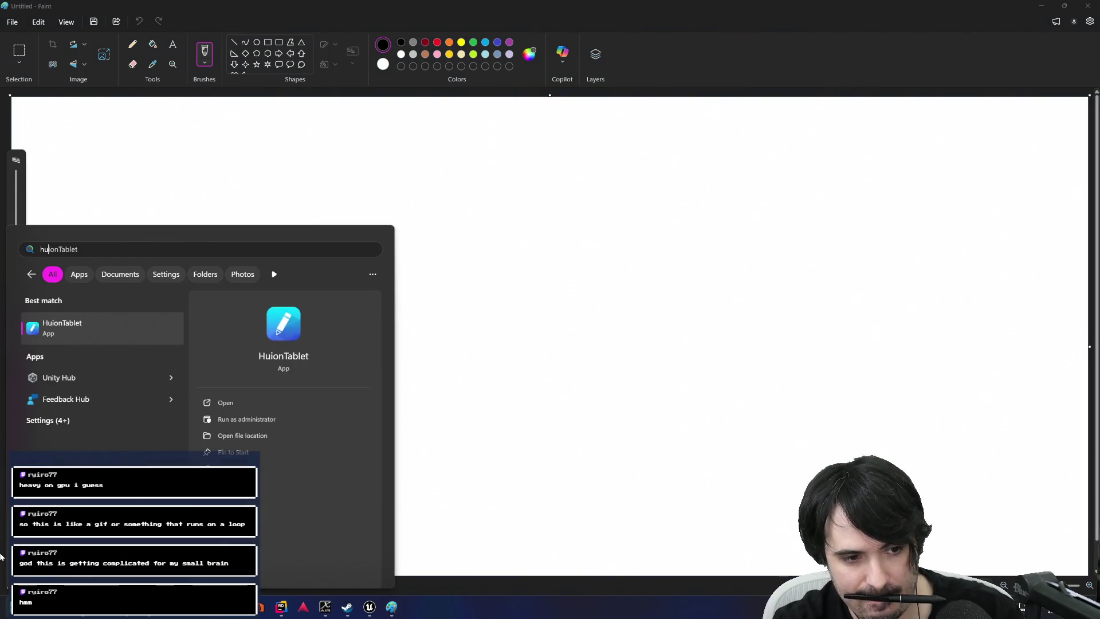
key(Return)
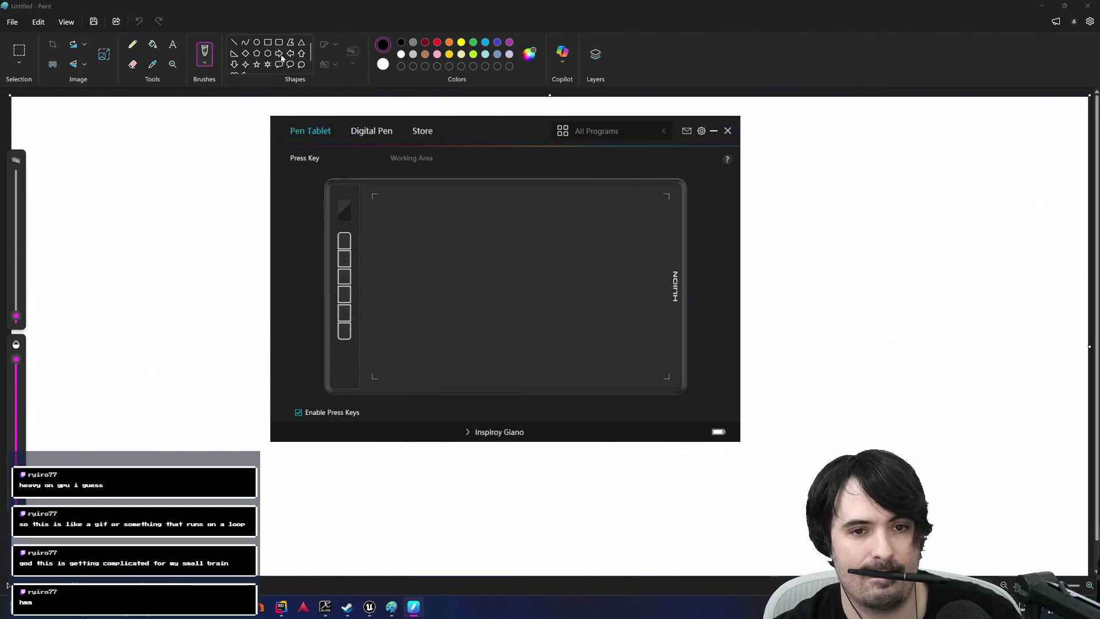
click(429, 161)
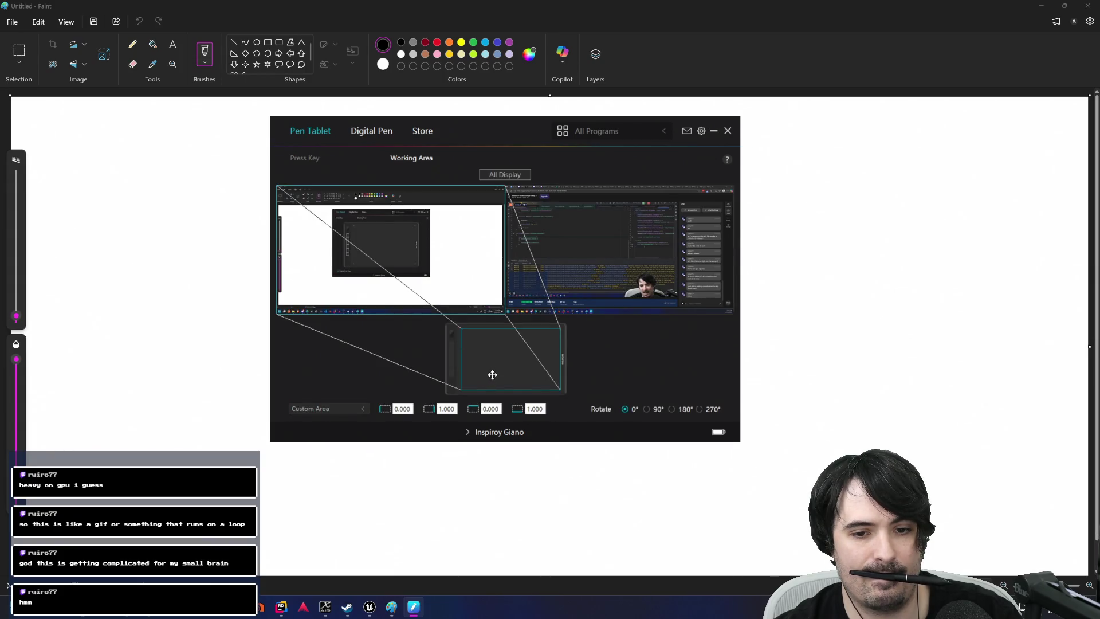
click(713, 133)
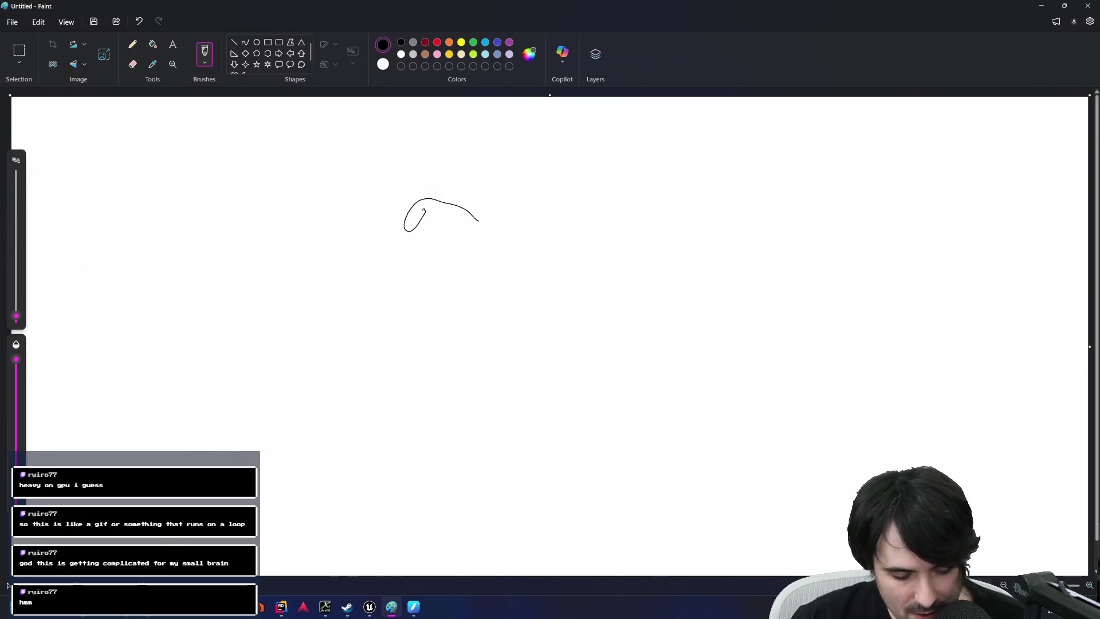
Undo the test stroke, fill the canvas black, and select a white brush.
key(ctrl+z)
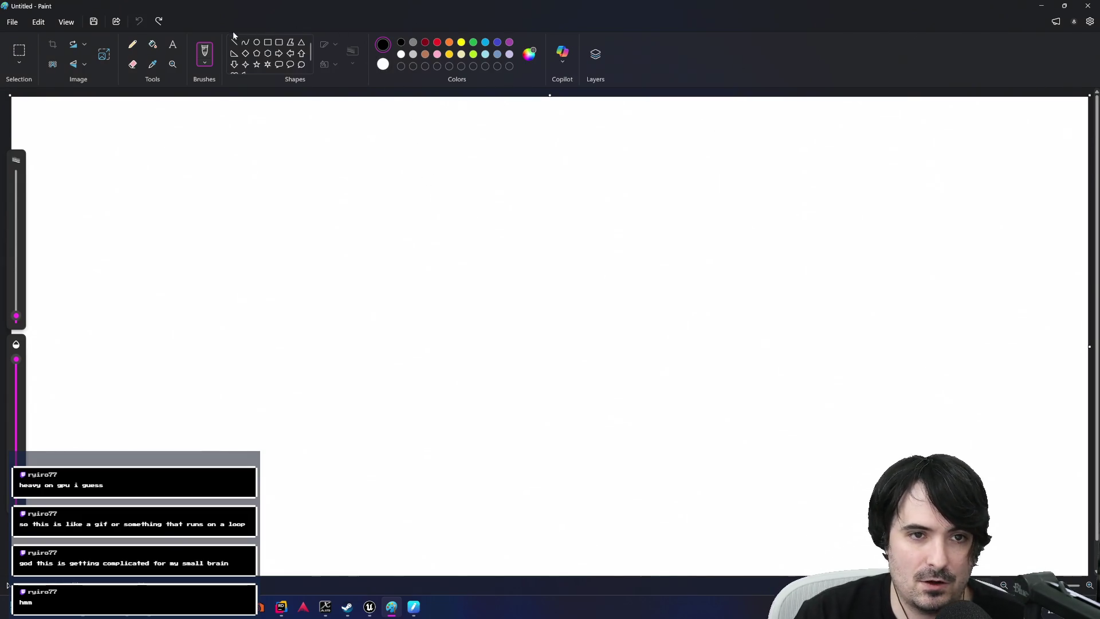
click(152, 44)
click(277, 187)
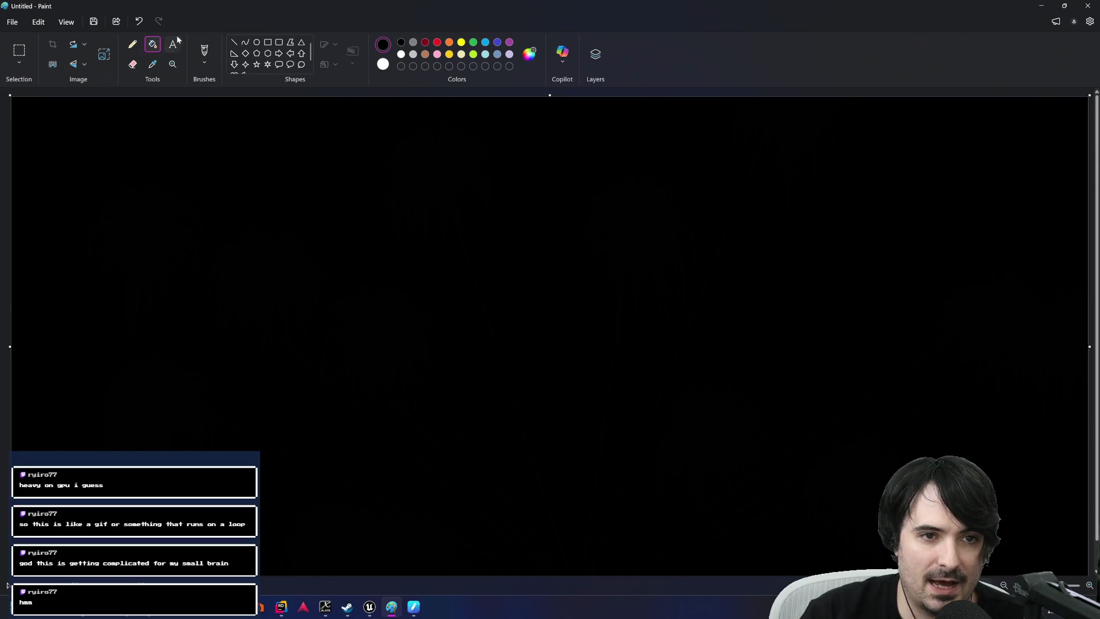
click(205, 50)
click(401, 55)
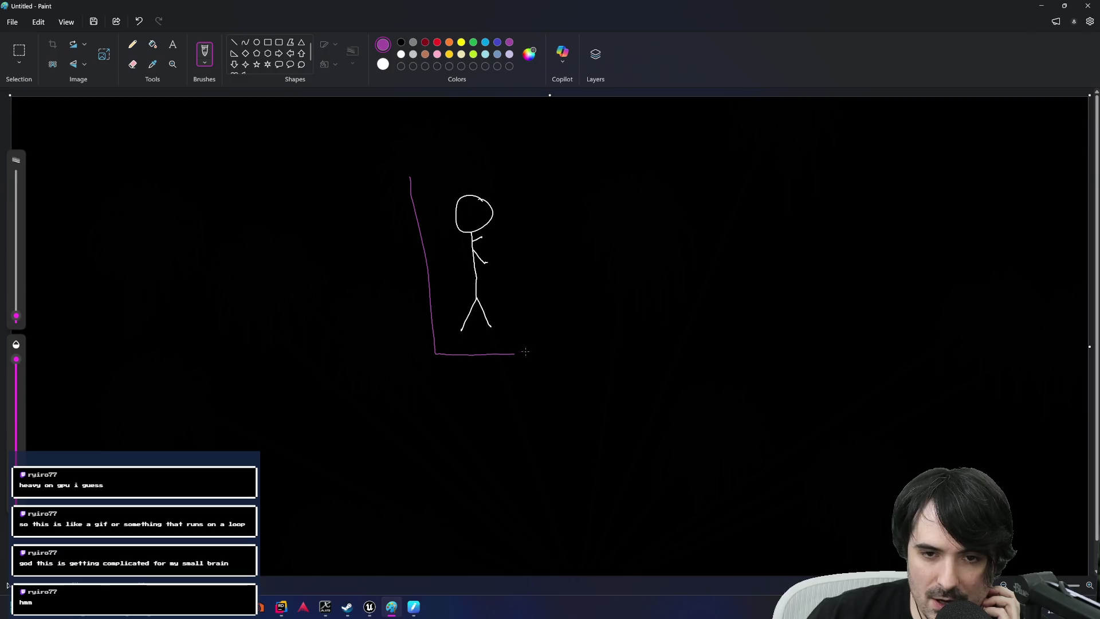
Finish the magenta box's right edge, draw the yellow square, and begin the point count.
drag(529, 195, 539, 332)
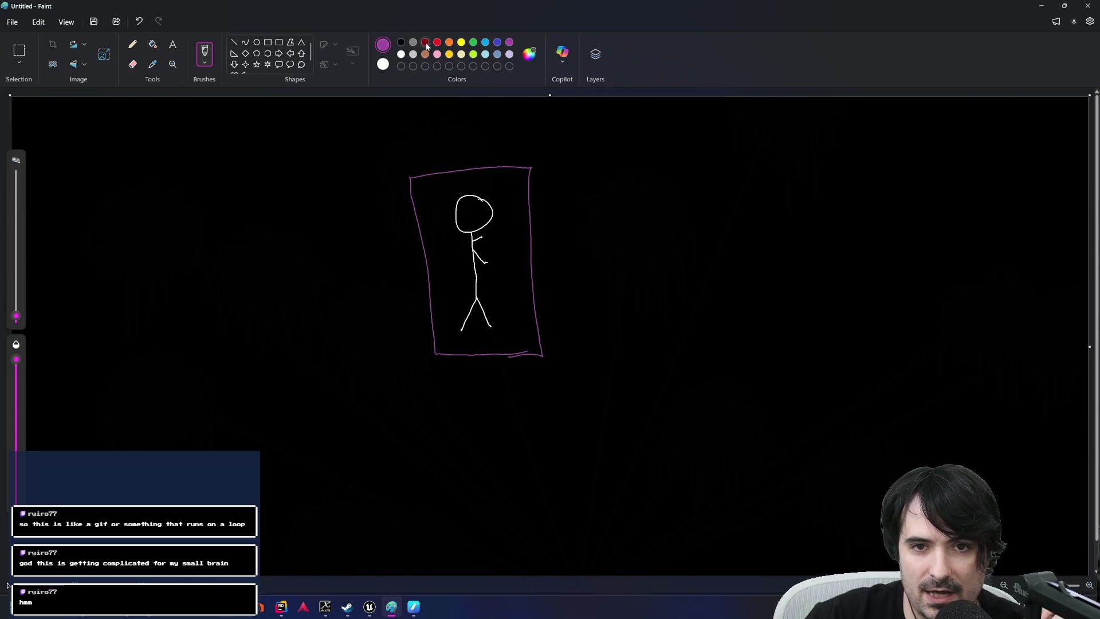
click(461, 42)
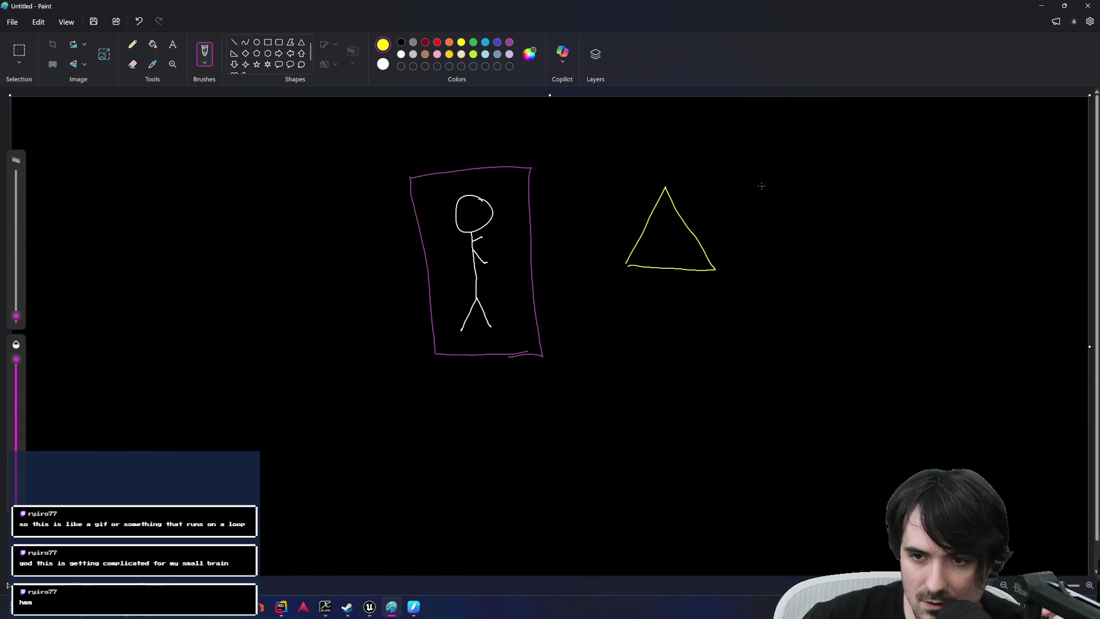
mouse_move(762, 180)
mouse_down()
mouse_move(828, 224)
mouse_move(755, 252)
mouse_up()
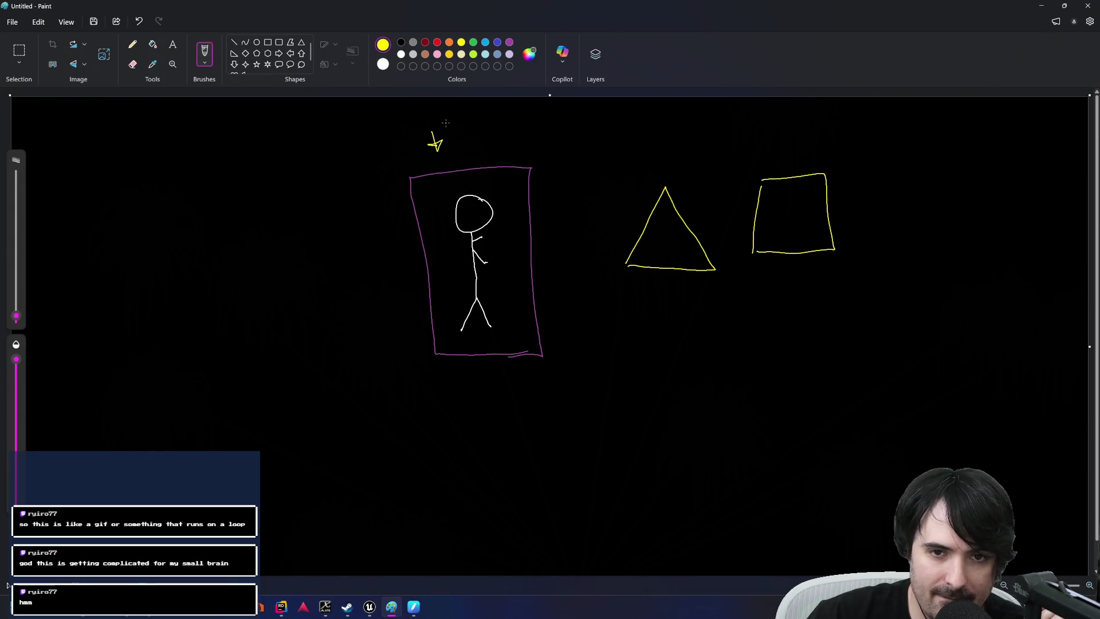
drag(392, 115, 403, 127)
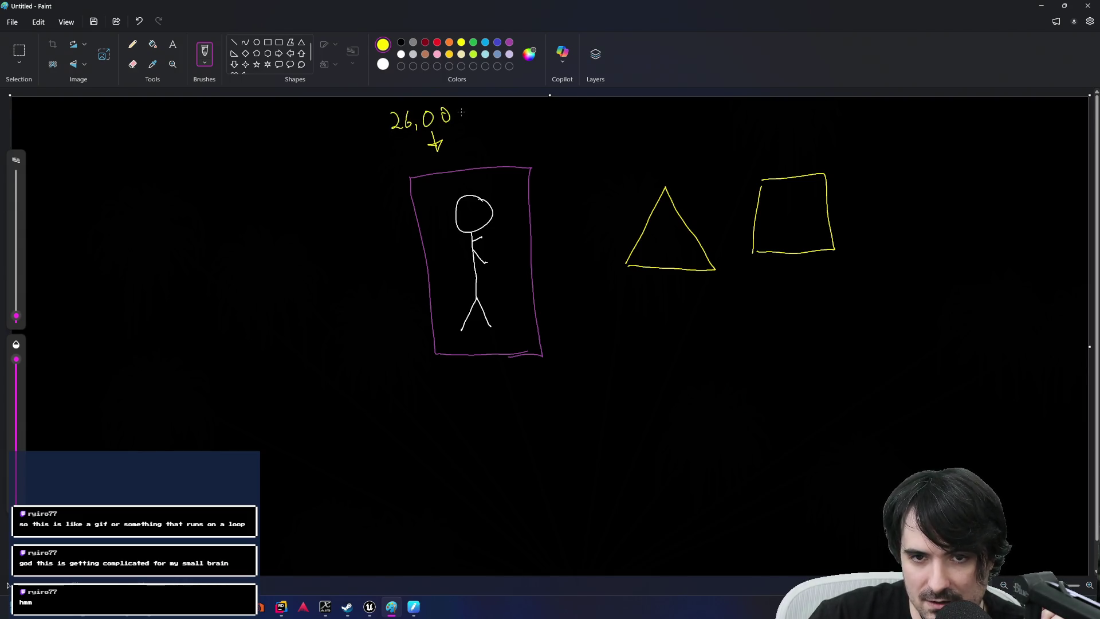
Handwrite '26,000 Points' above the figure, undoing and redrawing stray strokes.
mouse_move(506, 106)
mouse_down()
mouse_move(509, 116)
mouse_move(531, 110)
mouse_up()
drag(555, 103, 555, 120)
drag(574, 106, 569, 119)
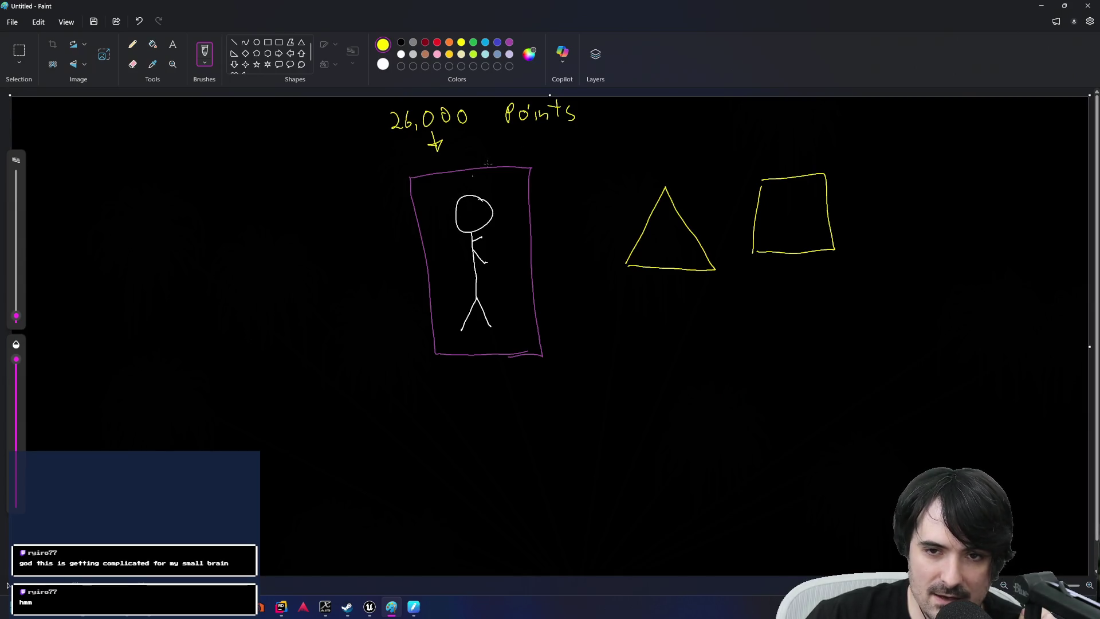
mouse_move(148, 178)
mouse_down()
mouse_move(144, 201)
mouse_move(163, 179)
mouse_up()
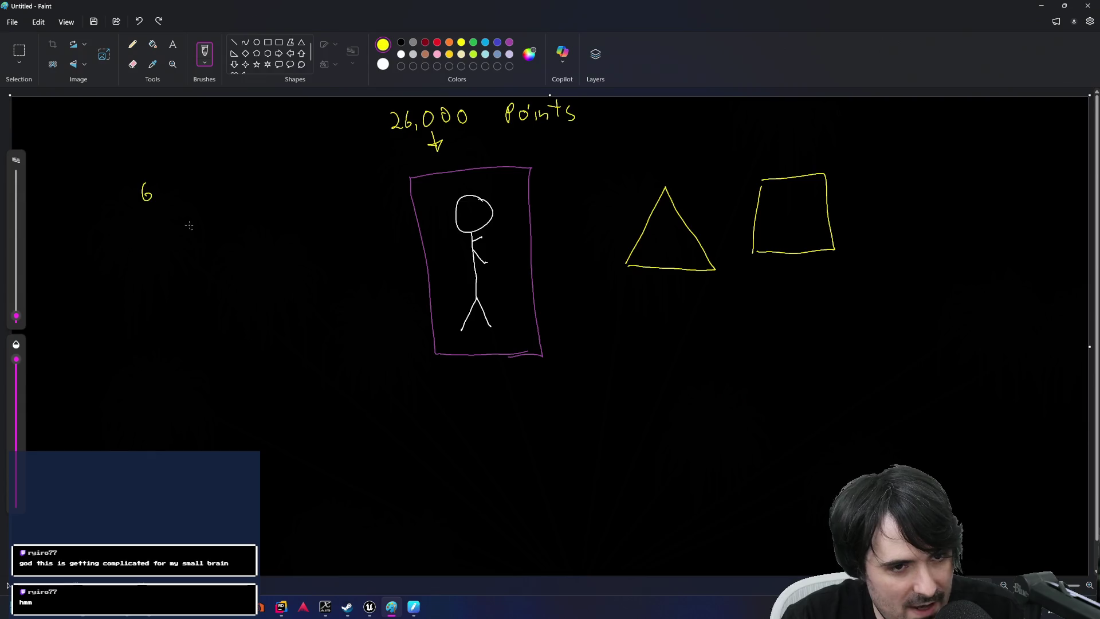
key(ctrl+z)
key(ctrl+z)
key(ctrl+z)
drag(579, 104, 569, 117)
mouse_move(162, 219)
mouse_down()
mouse_move(166, 245)
mouse_move(181, 225)
mouse_move(211, 235)
mouse_move(216, 213)
mouse_move(215, 226)
mouse_move(227, 222)
mouse_up()
Write '60 Frames', draw a big yellow box below it, and an arrow at the head.
drag(242, 219, 246, 225)
drag(247, 224, 280, 214)
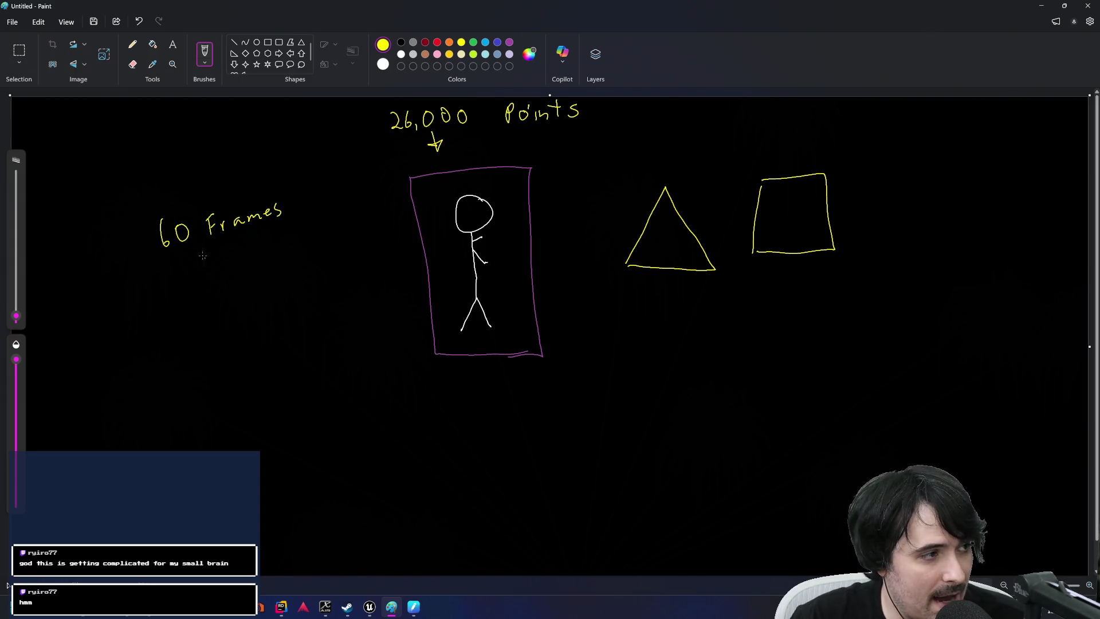
mouse_move(138, 296)
mouse_down()
mouse_move(140, 423)
mouse_move(315, 274)
mouse_move(355, 464)
mouse_up()
mouse_move(141, 424)
mouse_down()
mouse_move(142, 471)
mouse_move(364, 491)
mouse_move(338, 496)
mouse_up()
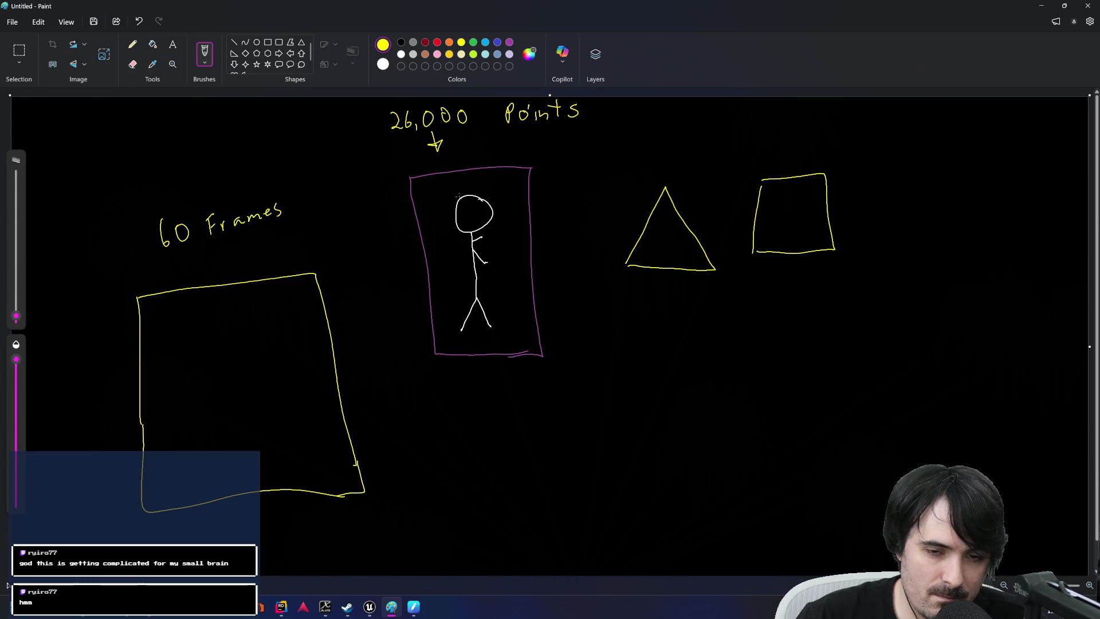
drag(414, 181, 447, 195)
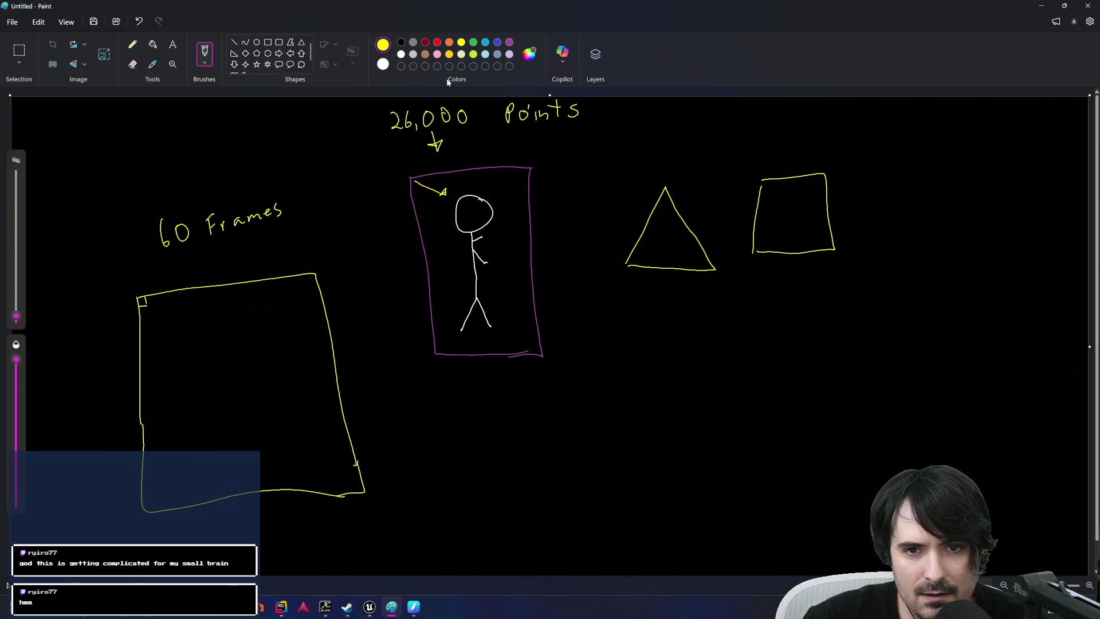
click(529, 54)
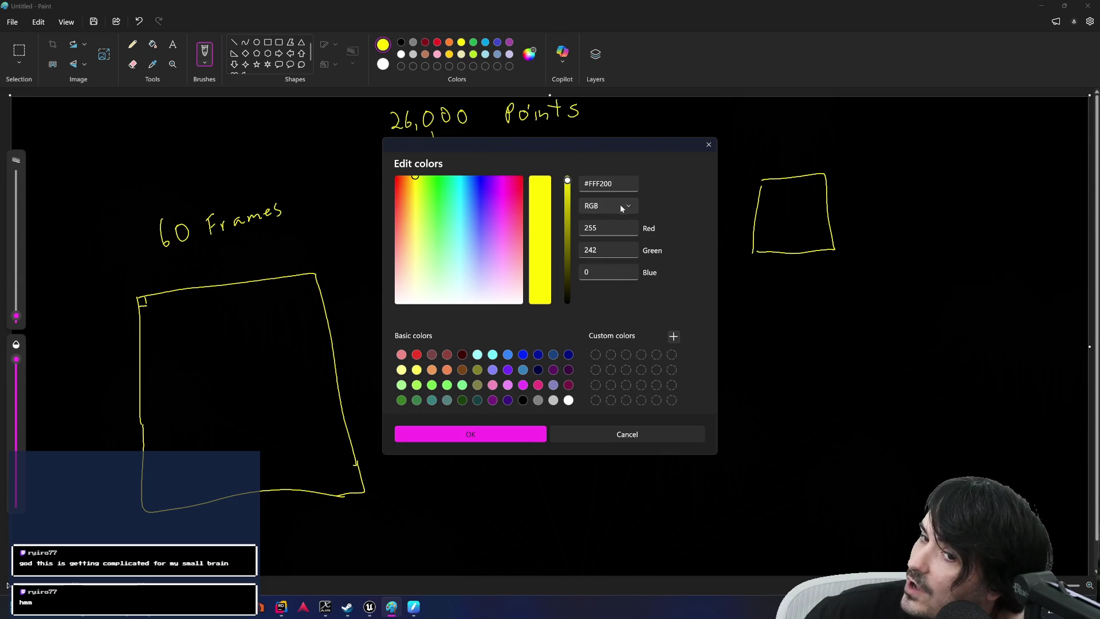
Create a custom dark blue colour with Red 25, Green 30, Blue 100.
click(582, 225)
key(Tab)
key(Tab)
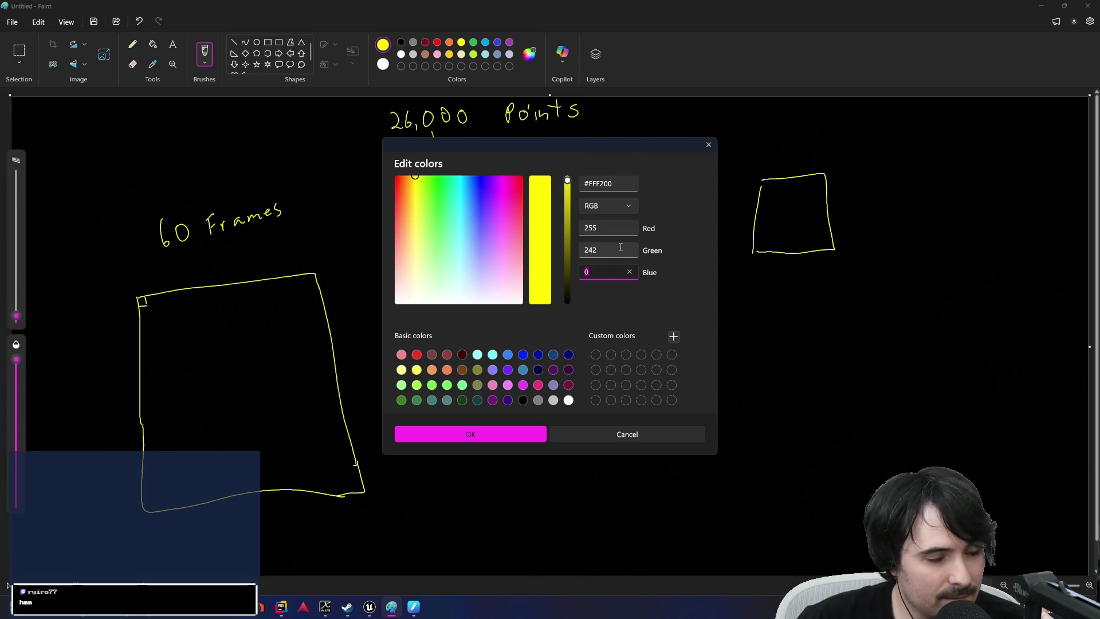
click(607, 229)
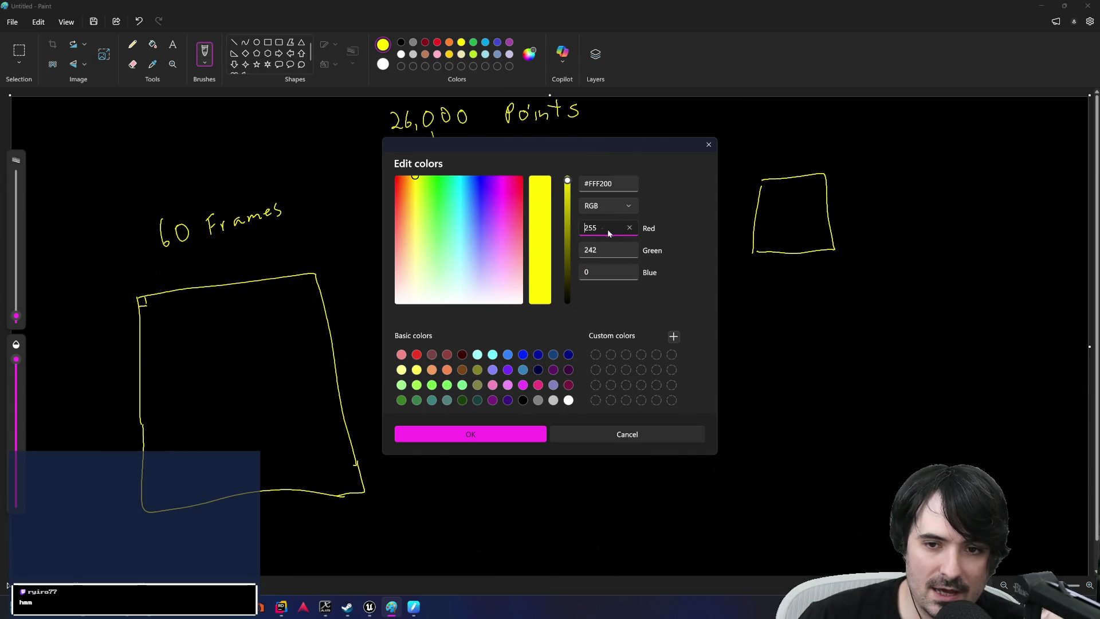
drag(604, 227, 575, 228)
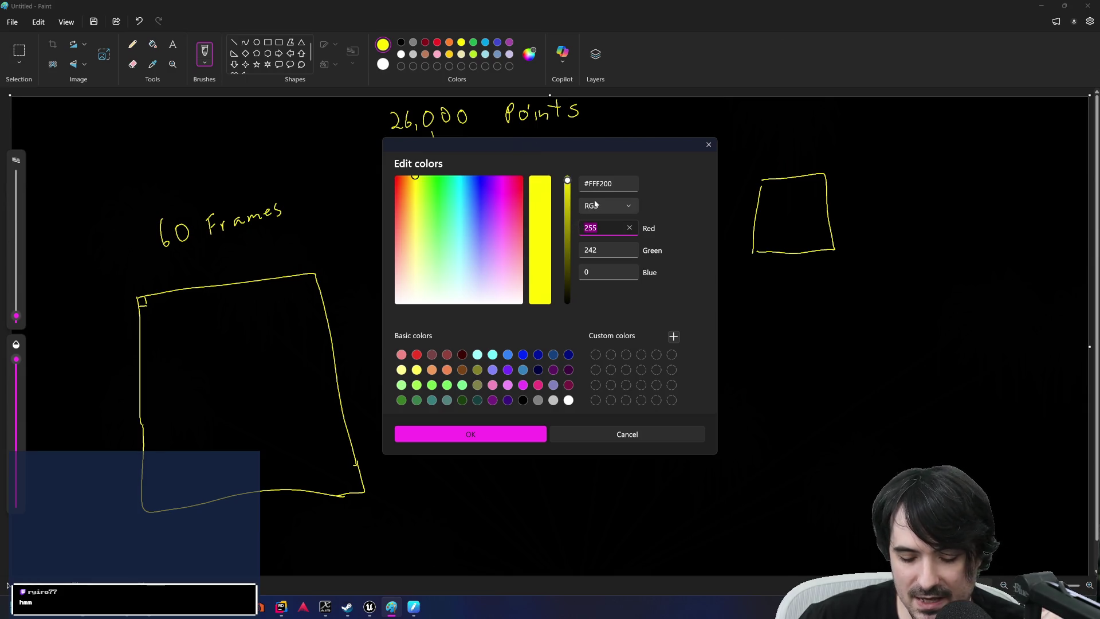
text(25)
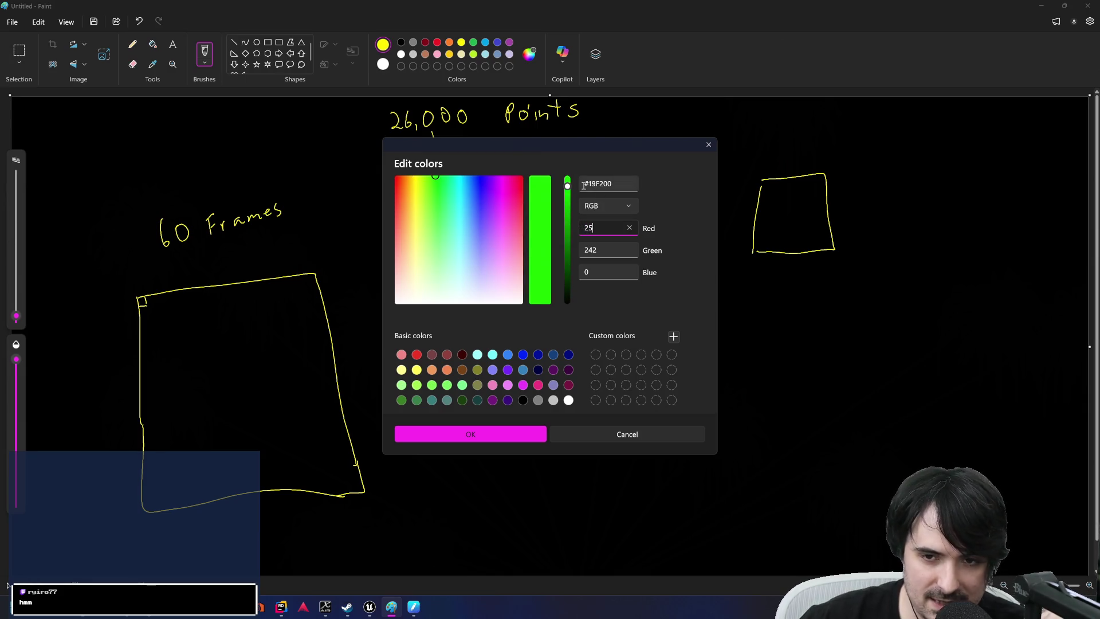
double_click(590, 250)
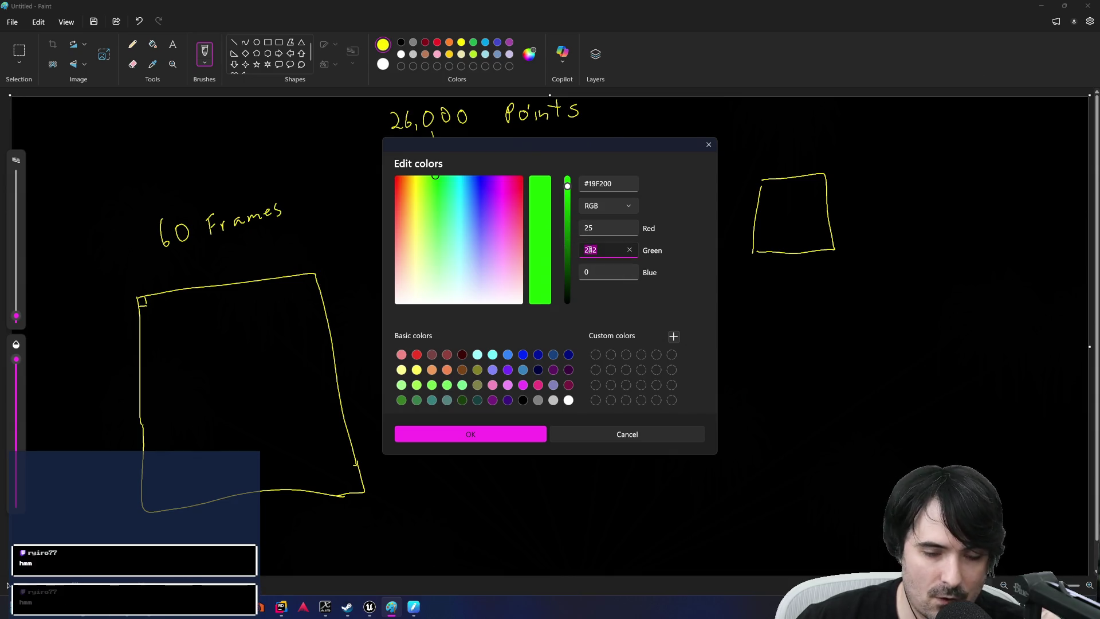
text(30)
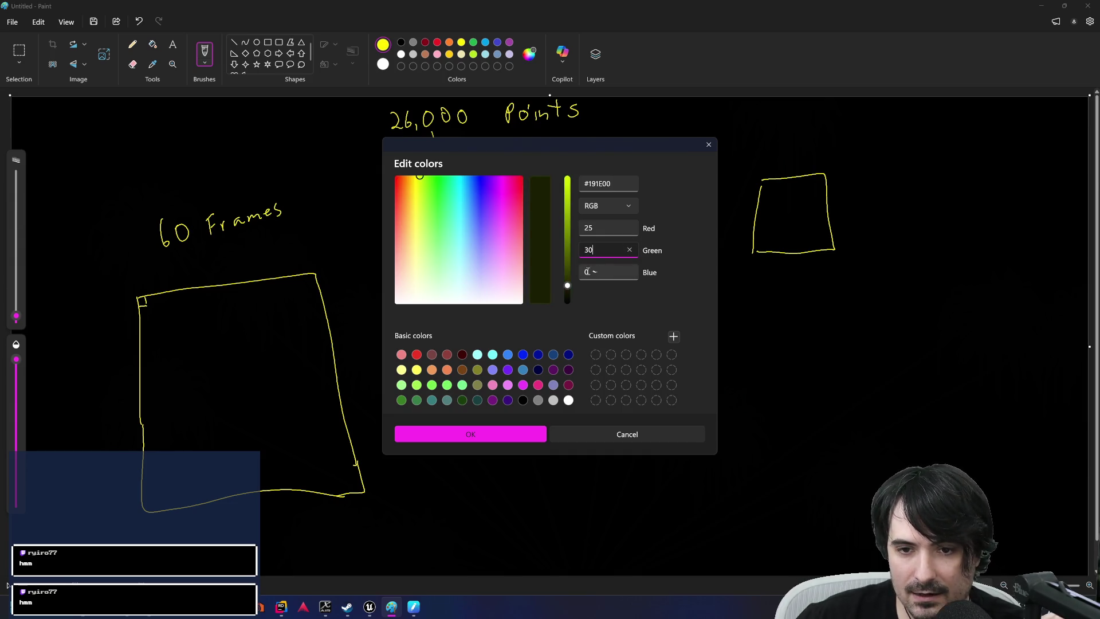
double_click(586, 271)
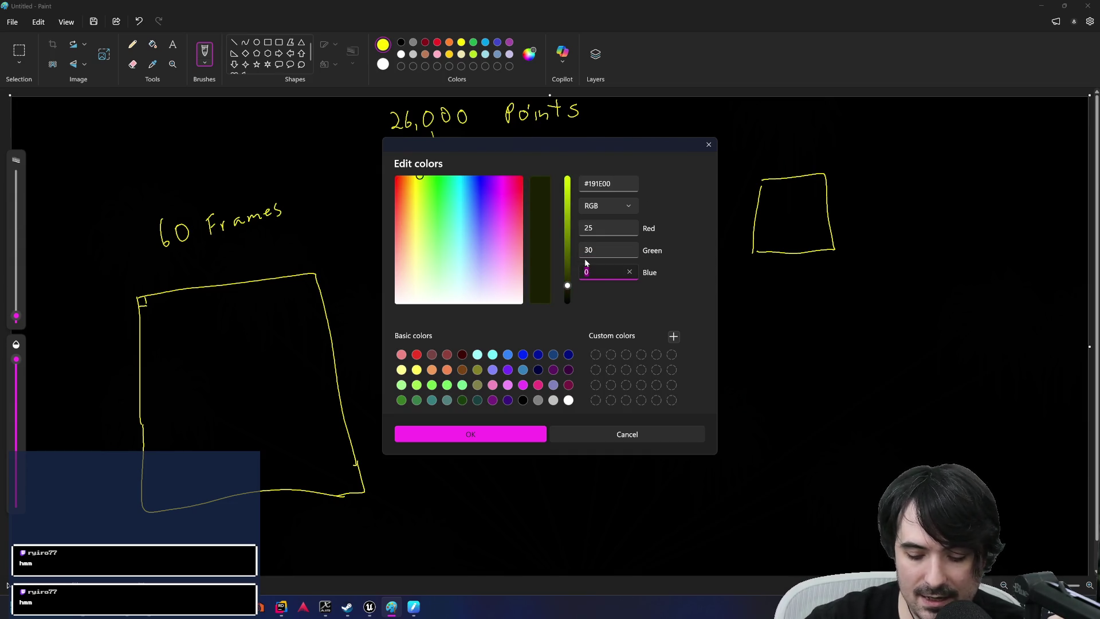
text(100)
key(Return)
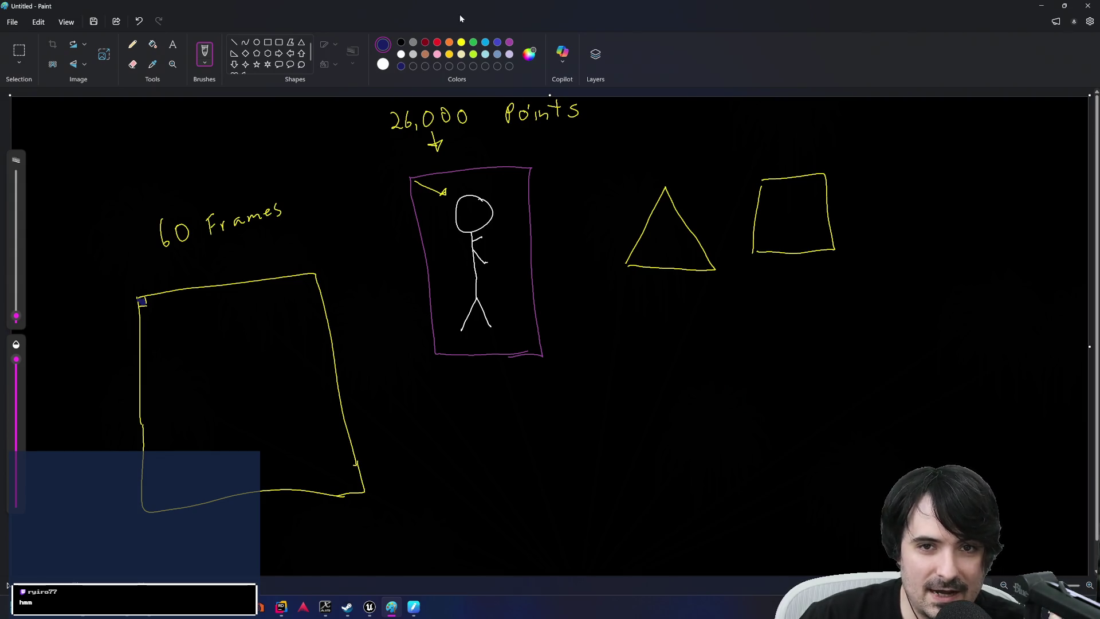
click(462, 42)
Outline a small yellow corner cell, change the blue's Green to 63, and dab it in.
drag(146, 303, 158, 302)
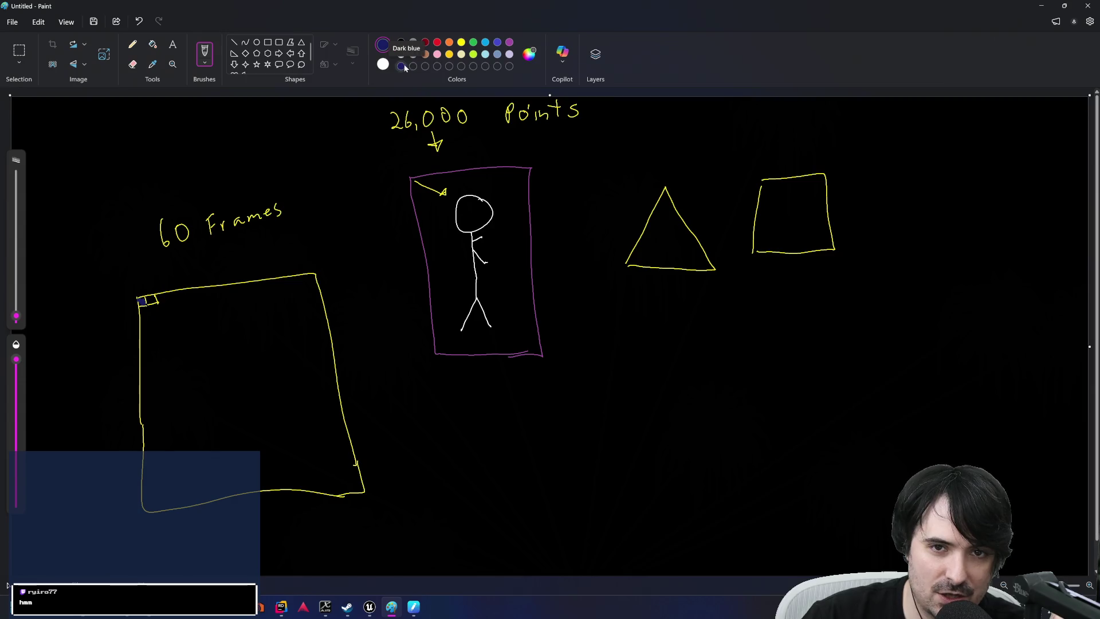
click(528, 55)
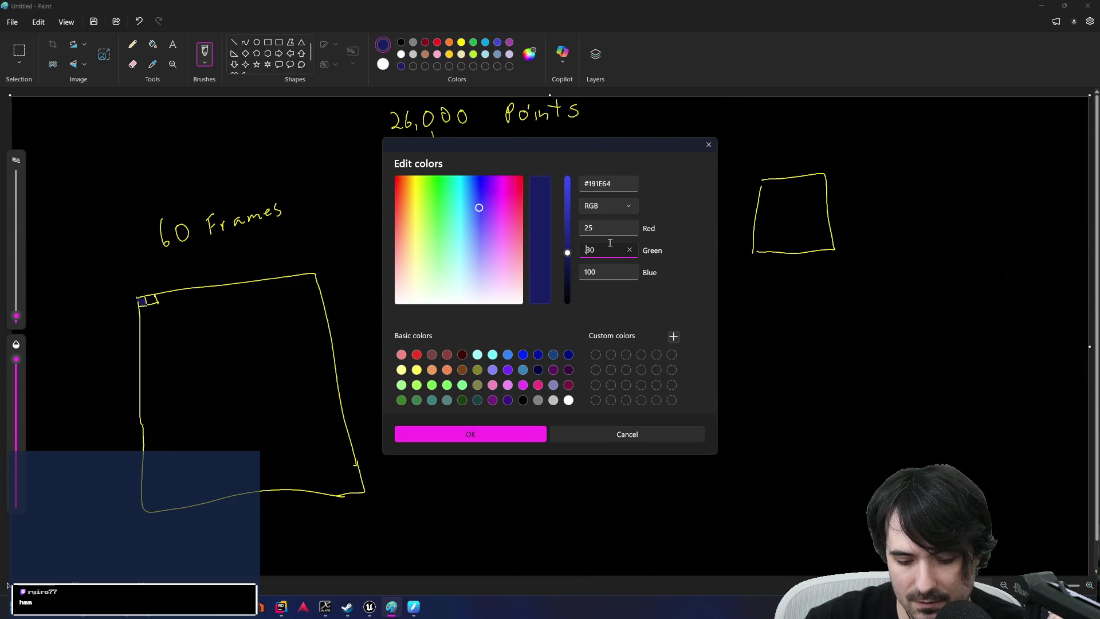
key(Delete)
key(Delete)
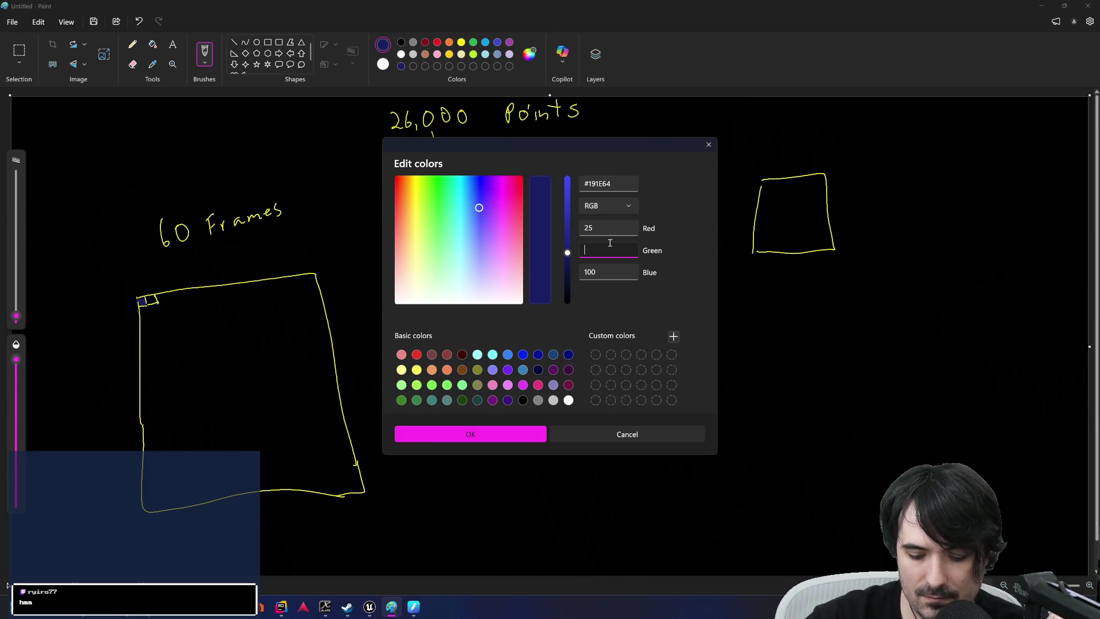
text(63)
key(BackSpace)
key(BackSpace)
key(BackSpace)
text(63)
key(Return)
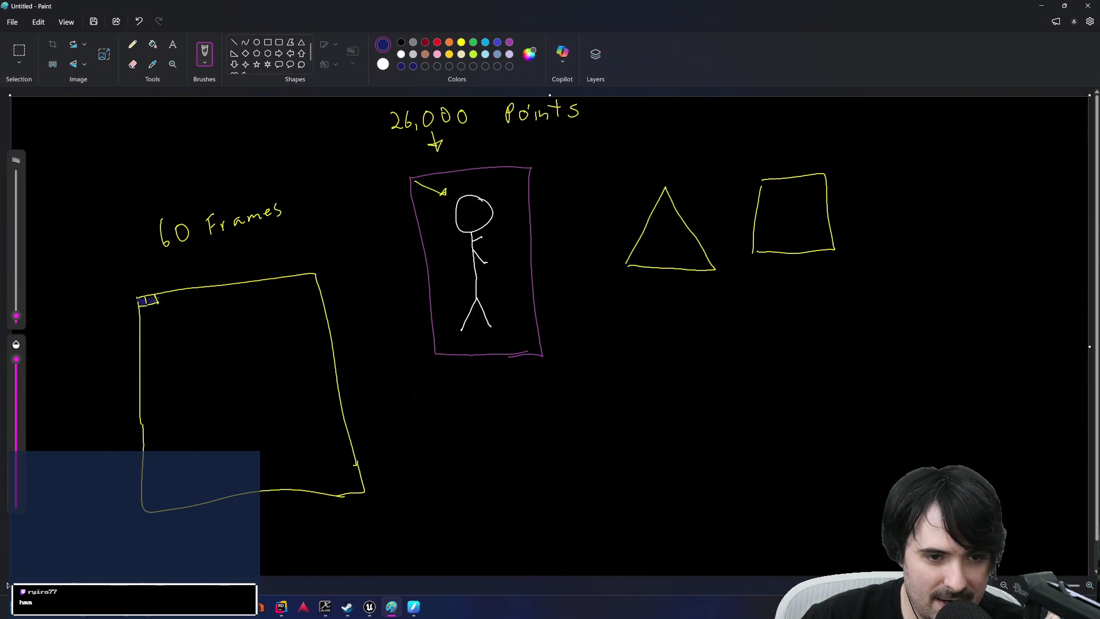
click(150, 299)
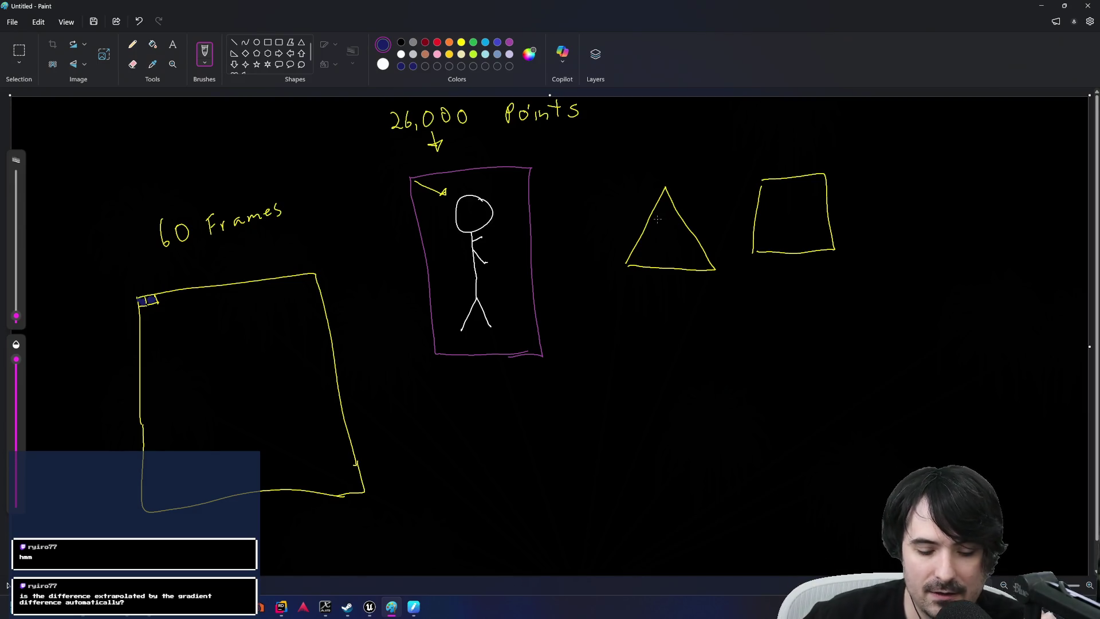
Open Task View to show all open windows.
key(super)
key(super+Tab)
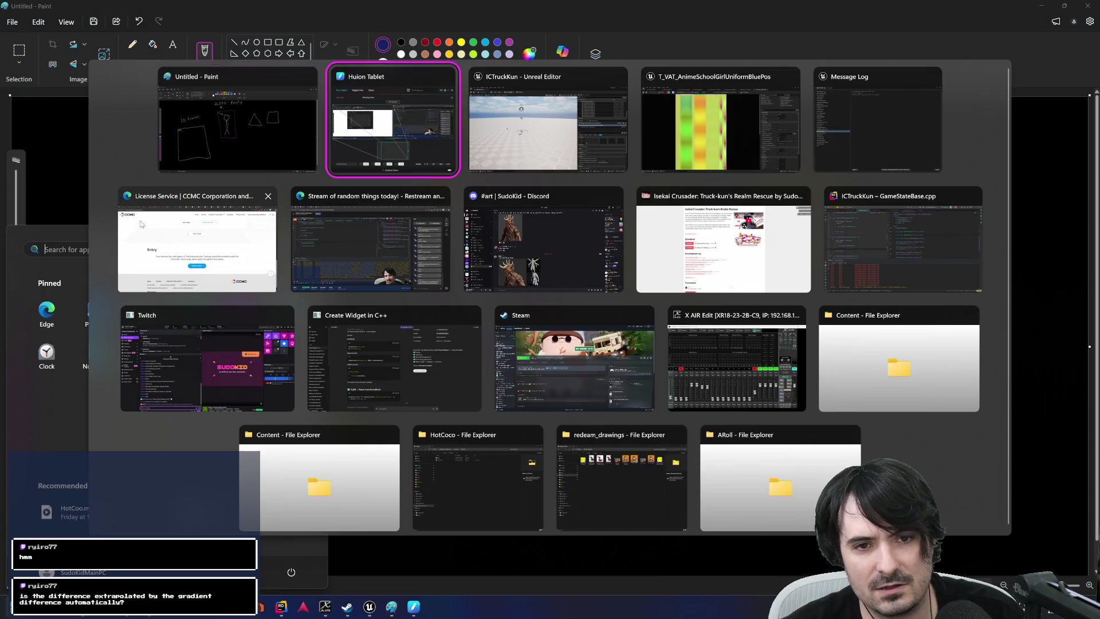
Show the character's static mesh in Wireframe, orbit it, then open the skeleton editor's View Mode menu.
click(518, 147)
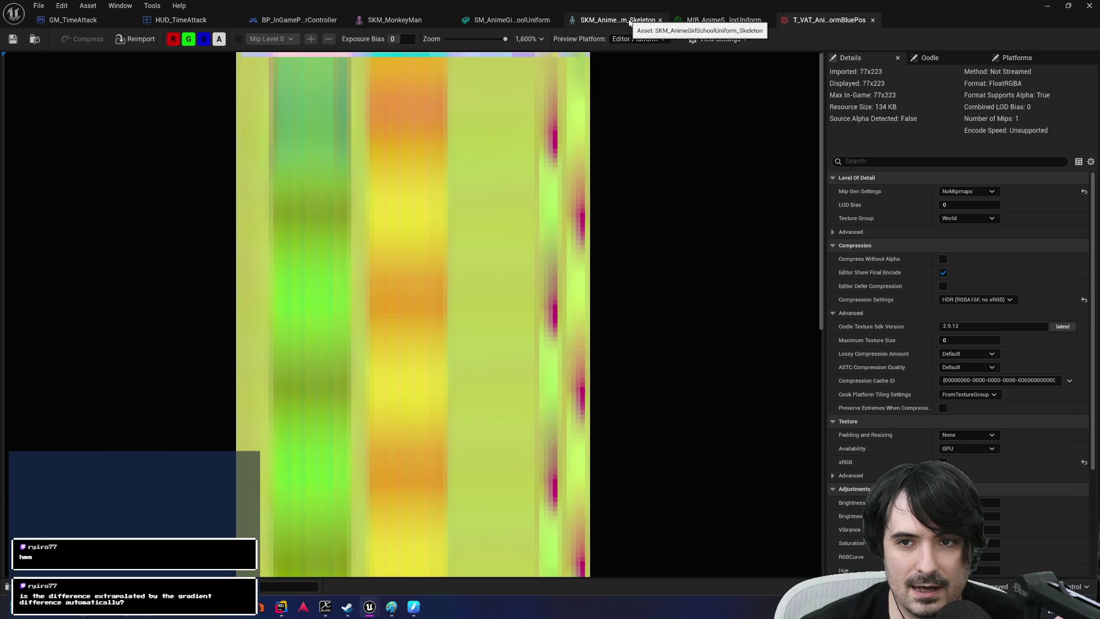
click(504, 20)
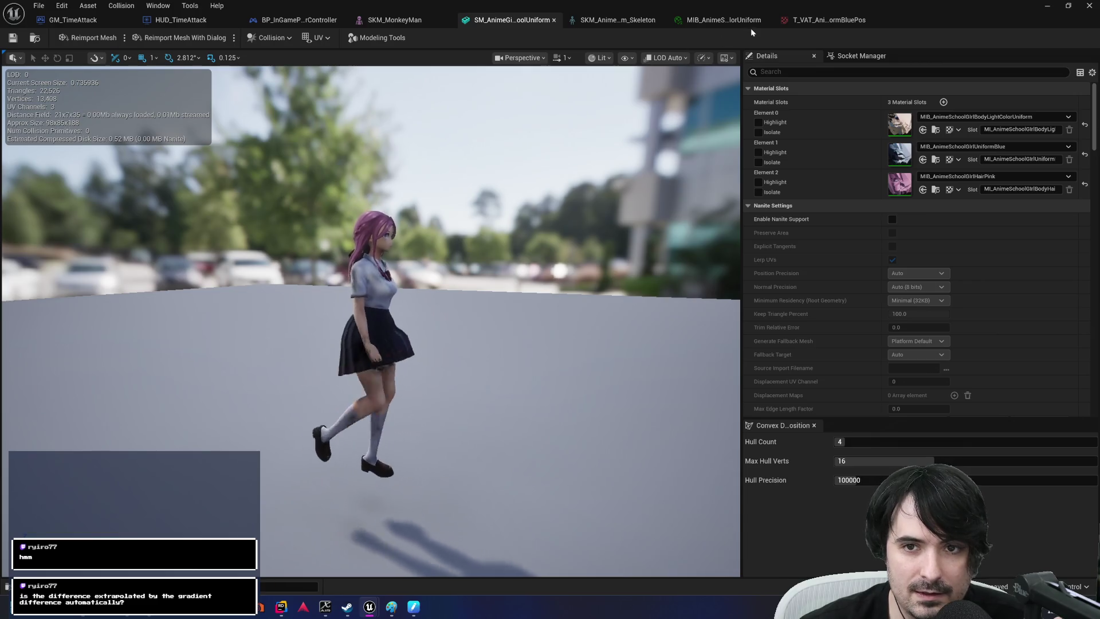
click(599, 57)
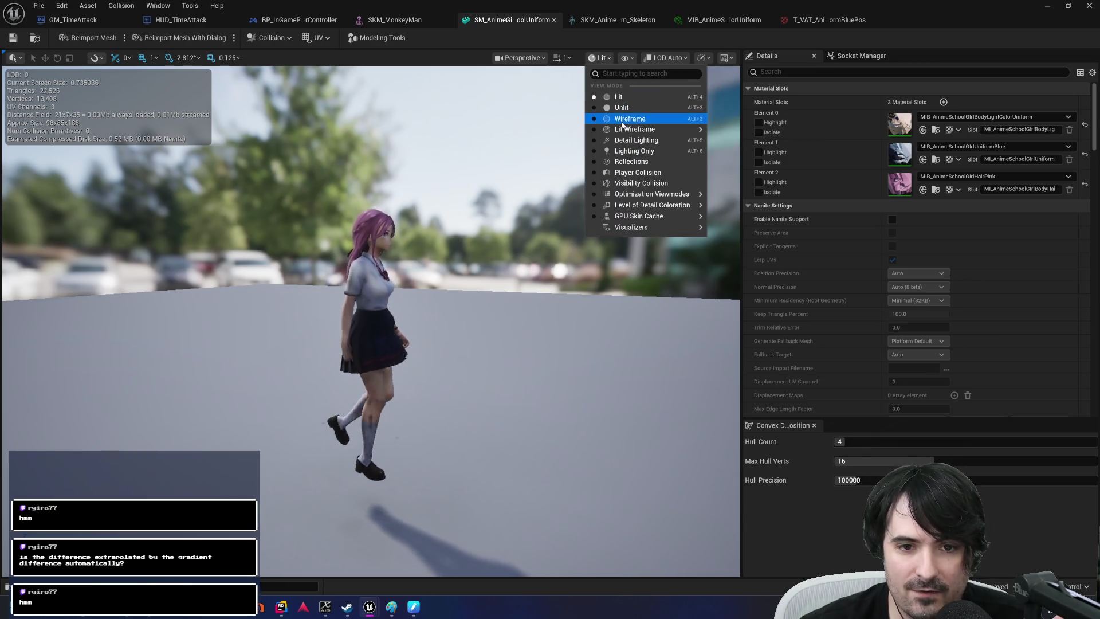
click(625, 118)
drag(432, 311, 314, 355)
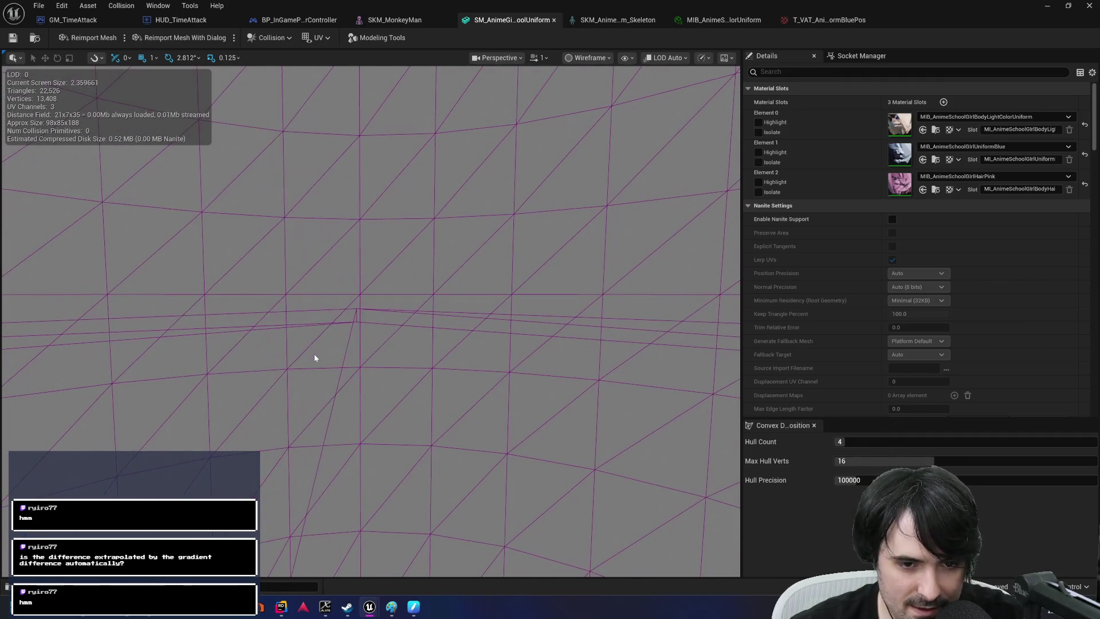
scroll(314, 355, up, 5)
drag(326, 468, 324, 465)
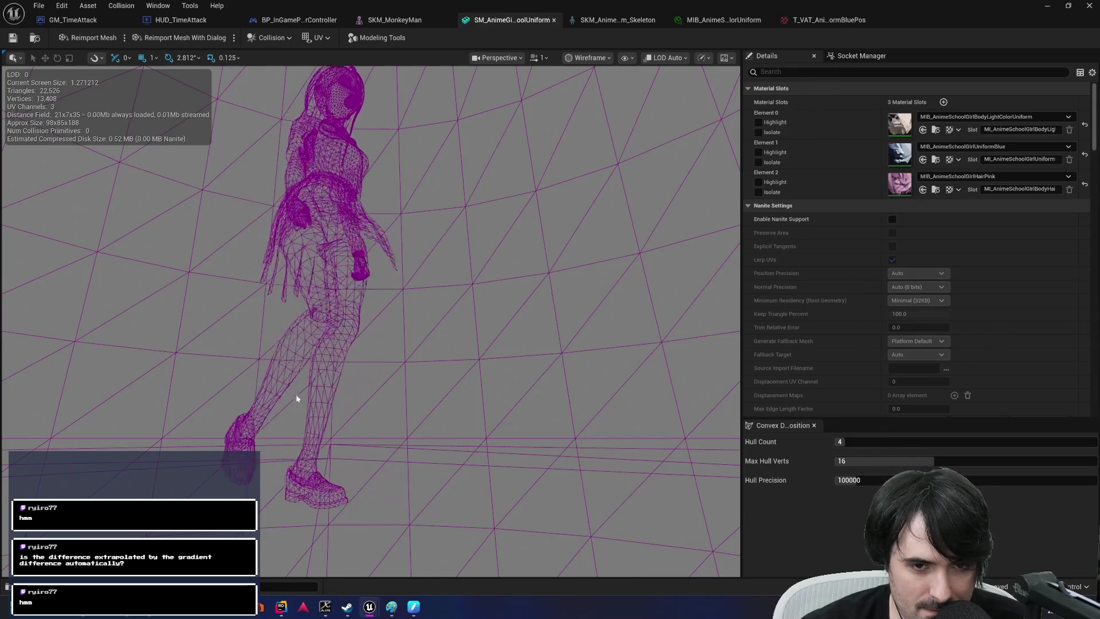
click(607, 20)
click(685, 59)
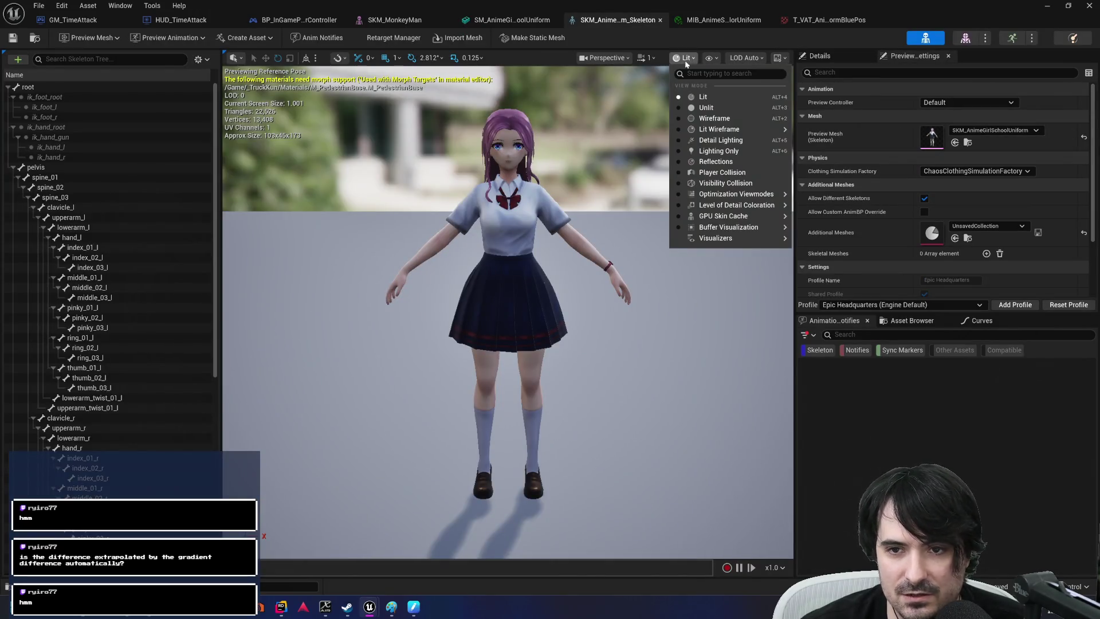
Set the skeleton preview to Wireframe, orbit it, then bring up the schoolgirl material instance.
click(678, 117)
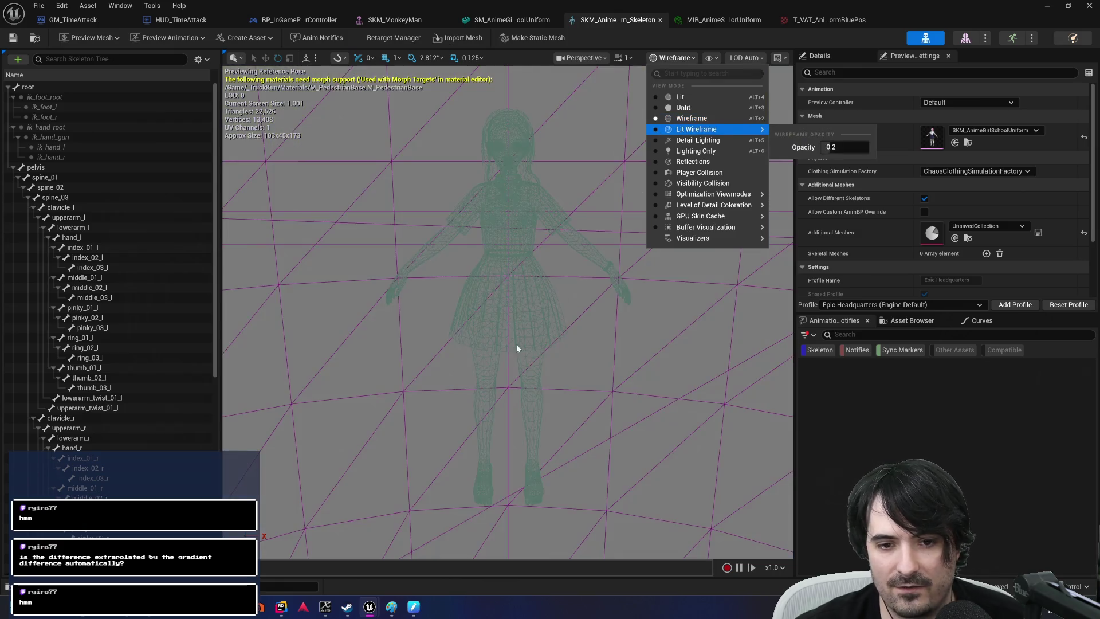
click(479, 439)
scroll(480, 442, up, 5)
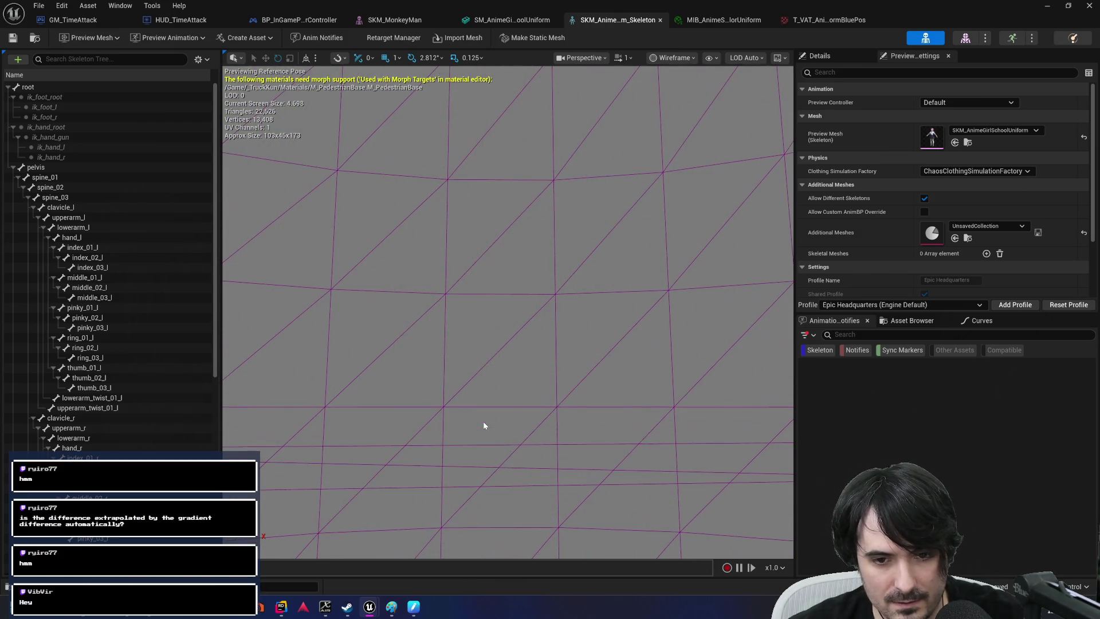
scroll(483, 425, down, 5)
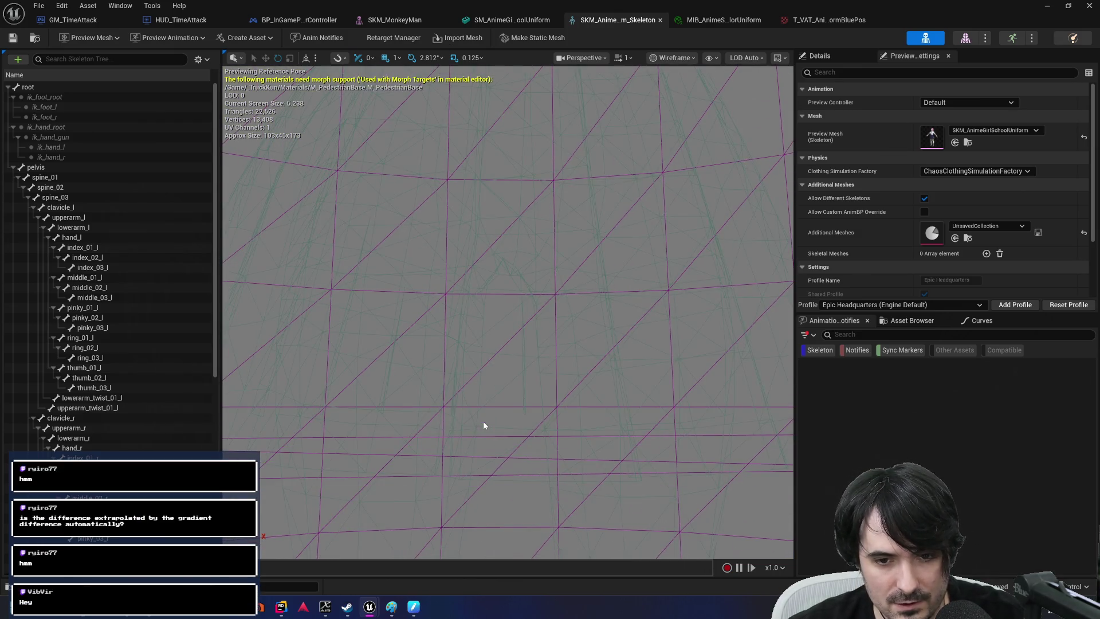
mouse_move(482, 421)
mouse_down()
mouse_move(401, 424)
mouse_move(459, 417)
mouse_up()
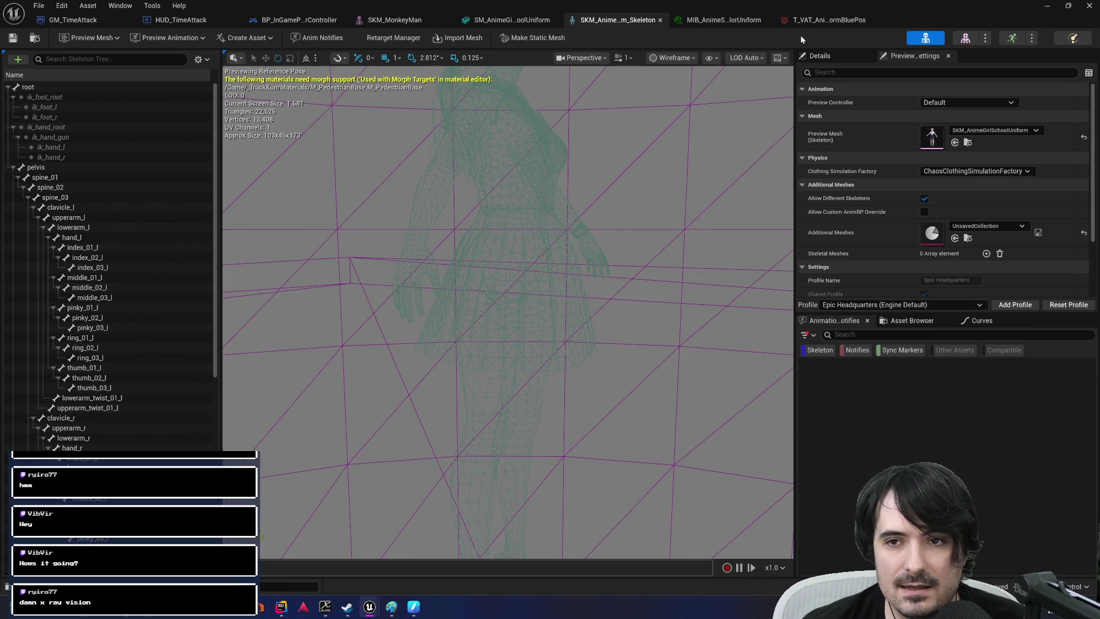
click(733, 20)
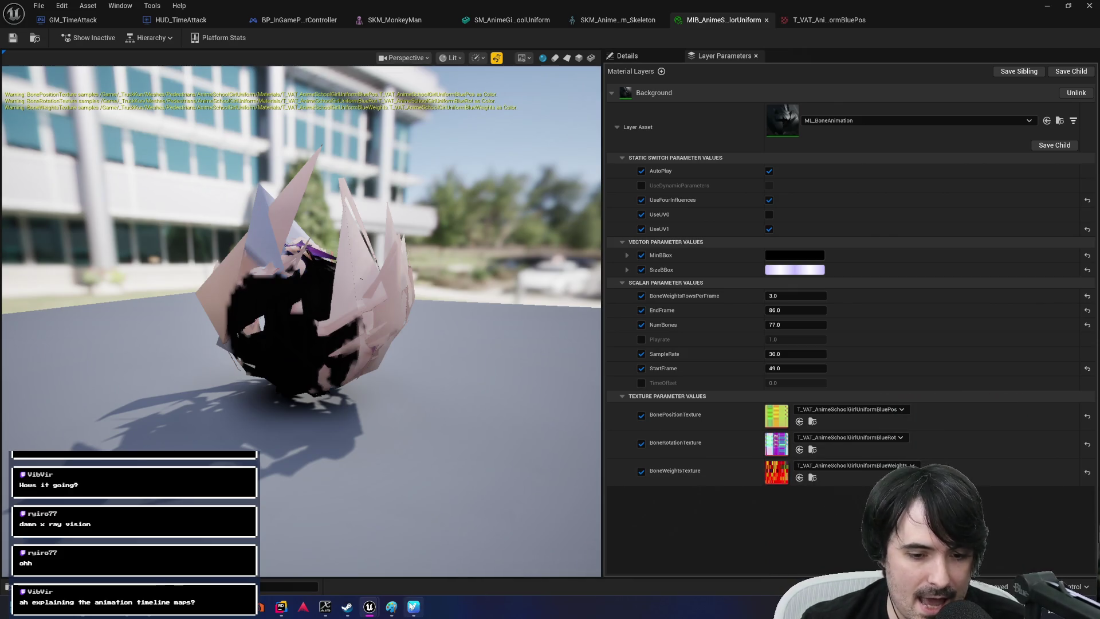
Bring the black-canvas Paint diagram back to the foreground from the taskbar.
click(391, 609)
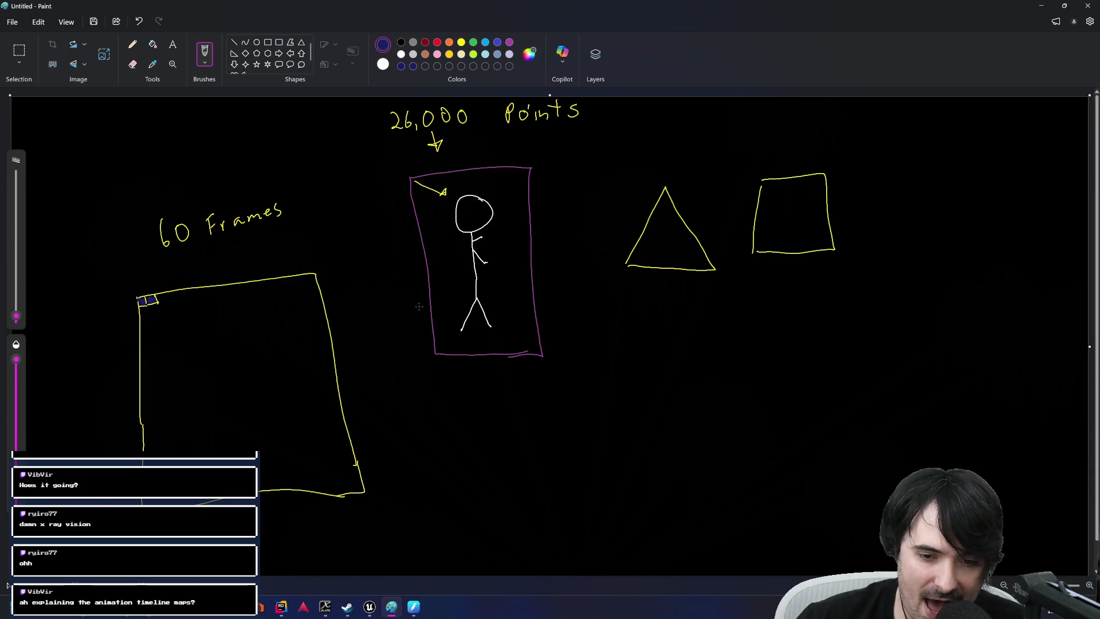
Undo the stray blue stroke and handwrite green 'VAT' below the stick-figure frame.
drag(420, 372, 440, 381)
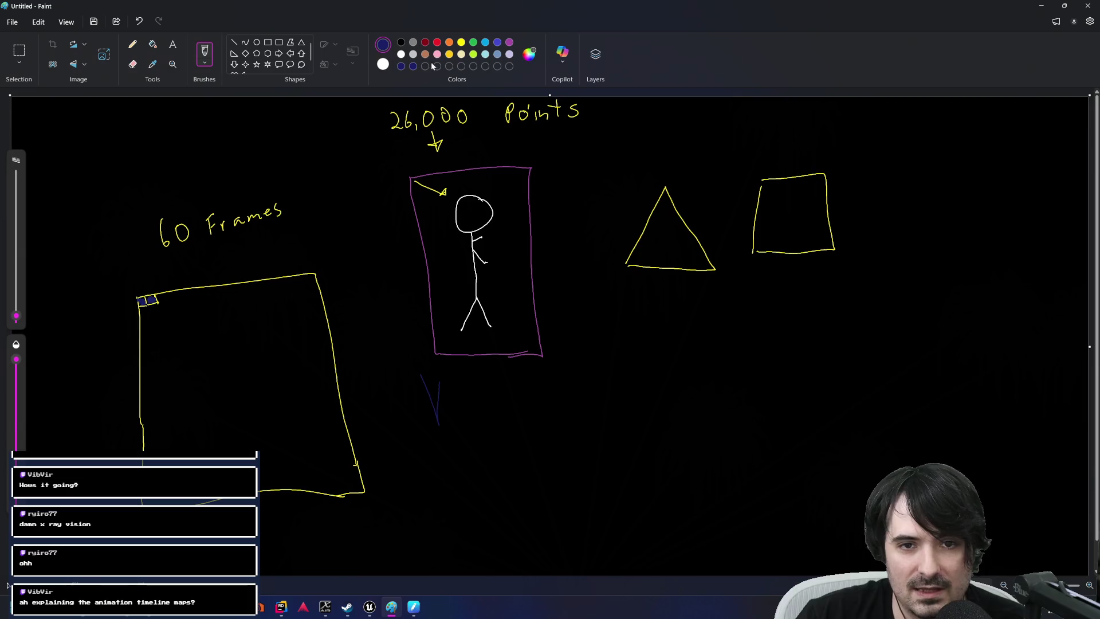
key(ctrl+z)
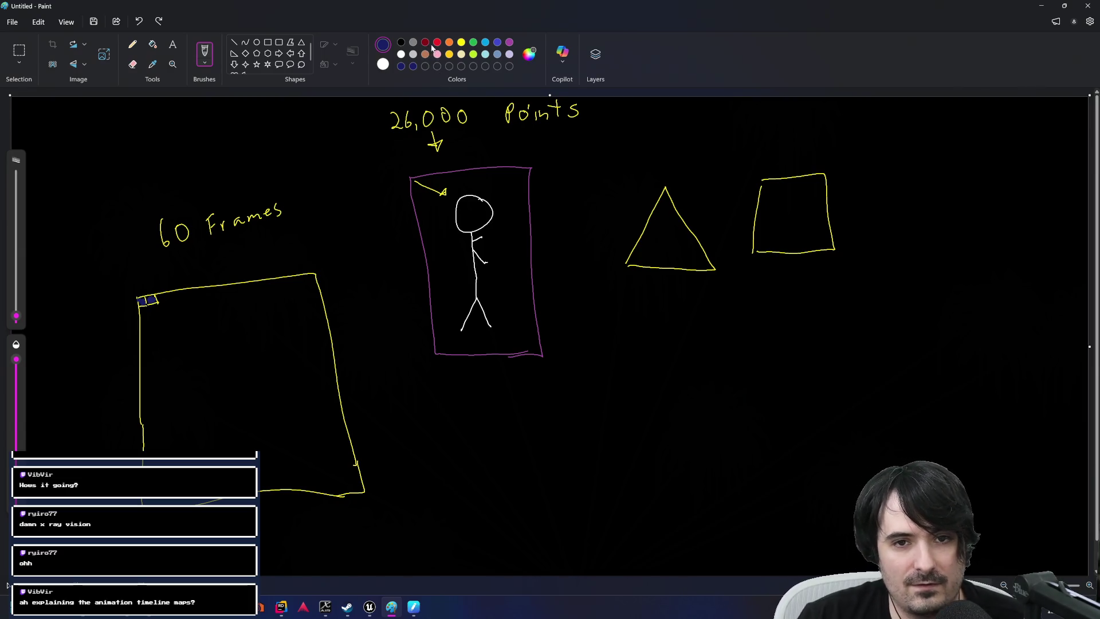
click(473, 43)
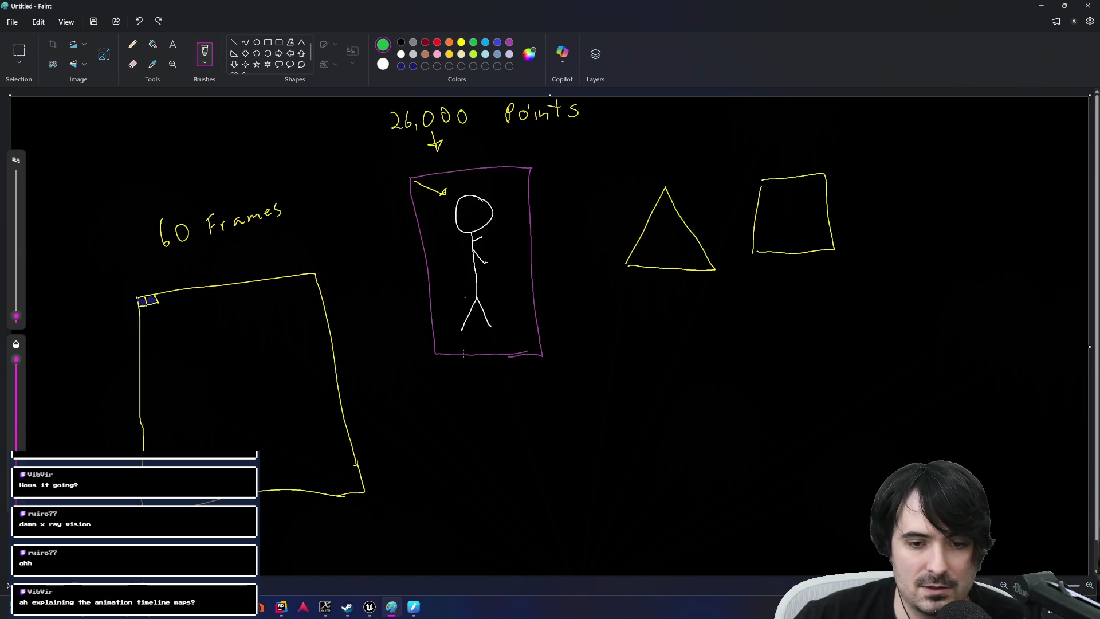
drag(440, 409, 459, 475)
mouse_move(474, 421)
mouse_down()
mouse_move(453, 486)
mouse_move(530, 457)
mouse_move(528, 440)
mouse_move(579, 404)
mouse_move(570, 451)
mouse_up()
mouse_move(440, 527)
mouse_down()
mouse_move(461, 523)
mouse_move(478, 555)
mouse_move(498, 554)
mouse_up()
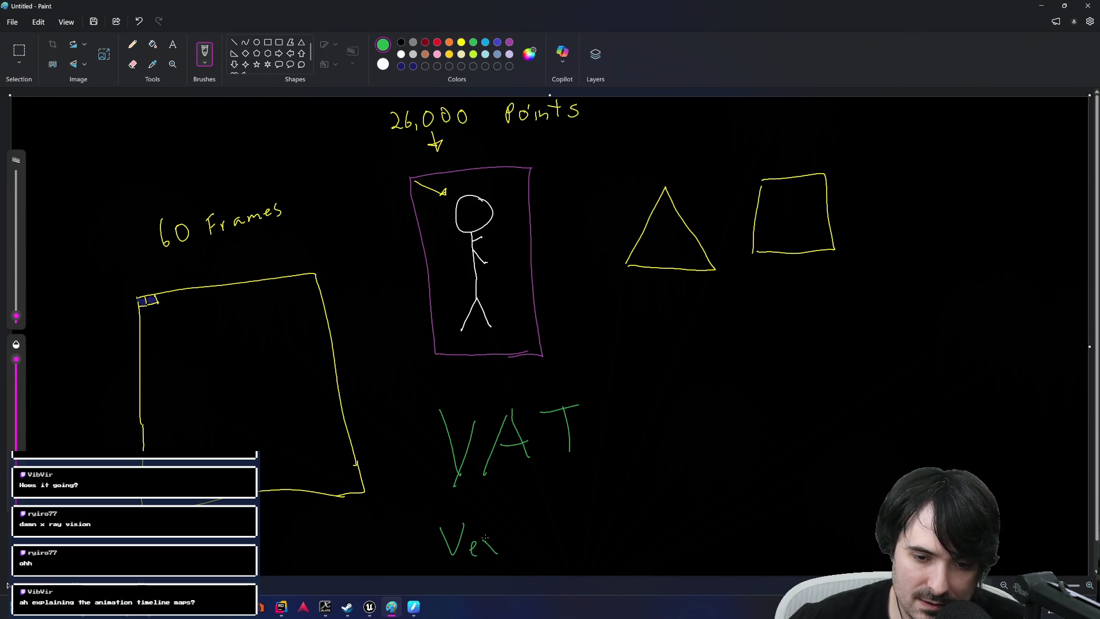
Handwrite 'Vetex Anim texture's' in green beneath VAT.
key(ctrl+z)
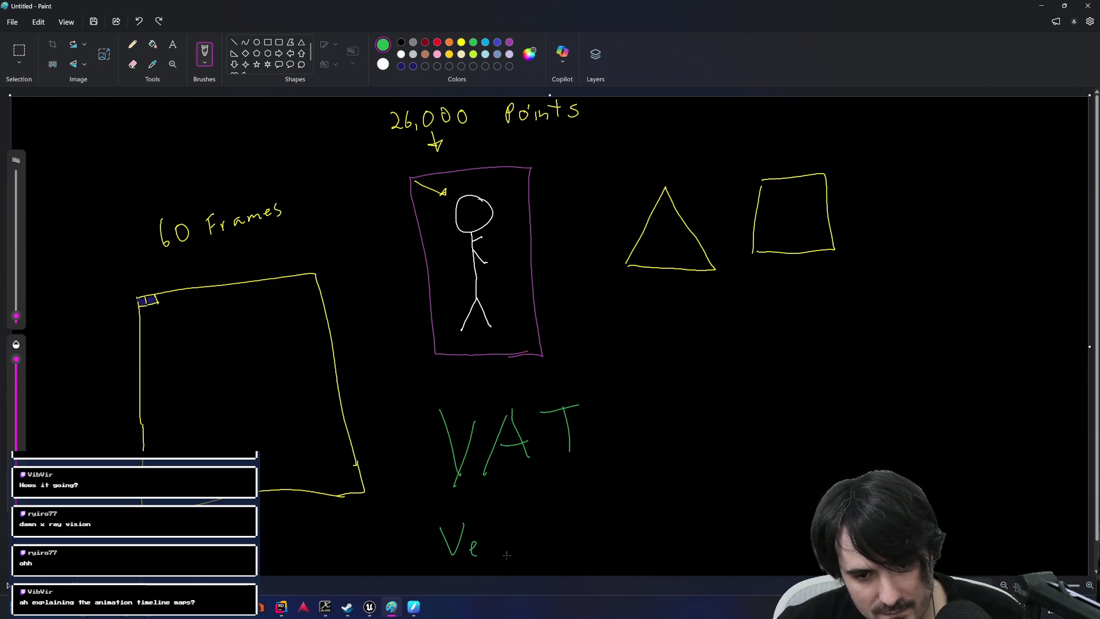
drag(495, 523, 497, 554)
drag(486, 540, 530, 554)
mouse_move(530, 536)
mouse_down()
mouse_move(522, 556)
mouse_move(586, 517)
mouse_move(599, 546)
mouse_move(599, 536)
mouse_move(658, 538)
mouse_up()
mouse_move(704, 511)
mouse_down()
mouse_move(729, 504)
mouse_move(716, 532)
mouse_move(761, 535)
mouse_up()
drag(760, 517, 746, 535)
drag(772, 499, 771, 532)
mouse_move(761, 514)
mouse_down()
mouse_move(783, 510)
mouse_move(797, 533)
mouse_move(809, 519)
mouse_move(842, 528)
mouse_up()
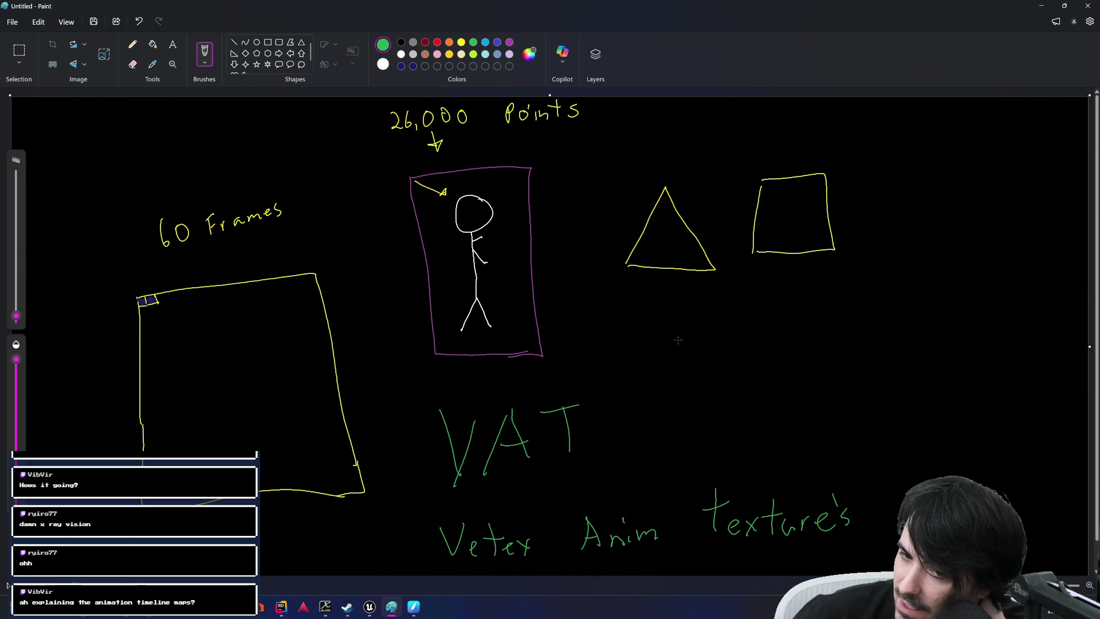
Handwrite green 'FBX' to the right of VAT.
drag(665, 335, 671, 387)
mouse_move(698, 342)
mouse_down()
mouse_move(699, 378)
mouse_move(751, 351)
mouse_up()
drag(746, 328, 733, 355)
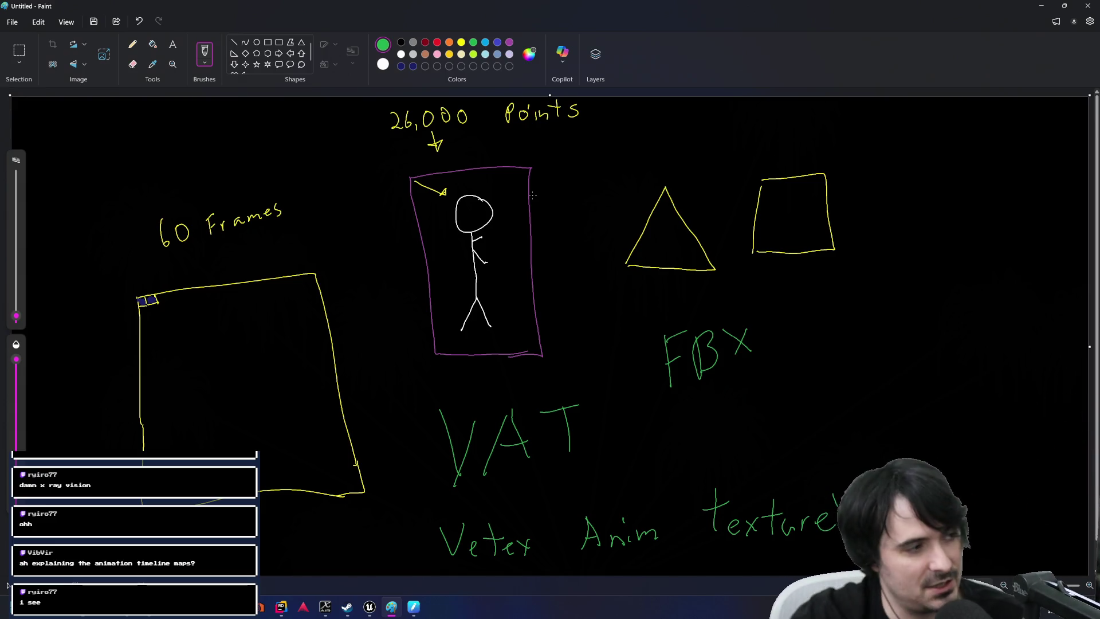
Bracket the Vetex Anim texture's label and write green 3,000 with a down arrow beside FBX.
mouse_move(434, 507)
mouse_down()
mouse_move(413, 509)
mouse_move(425, 567)
mouse_move(444, 564)
mouse_up()
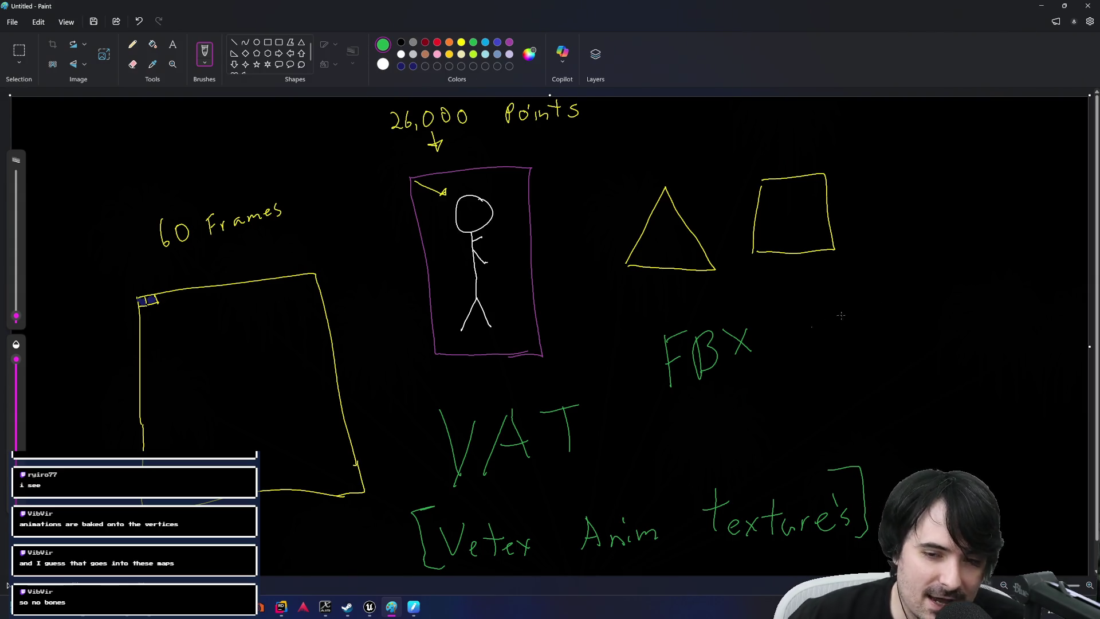
drag(855, 305, 868, 344)
drag(900, 309, 899, 312)
mouse_move(931, 310)
mouse_down()
mouse_move(919, 323)
mouse_move(934, 307)
mouse_up()
mouse_move(961, 303)
mouse_down()
mouse_move(952, 318)
mouse_move(963, 304)
mouse_up()
drag(889, 332, 885, 356)
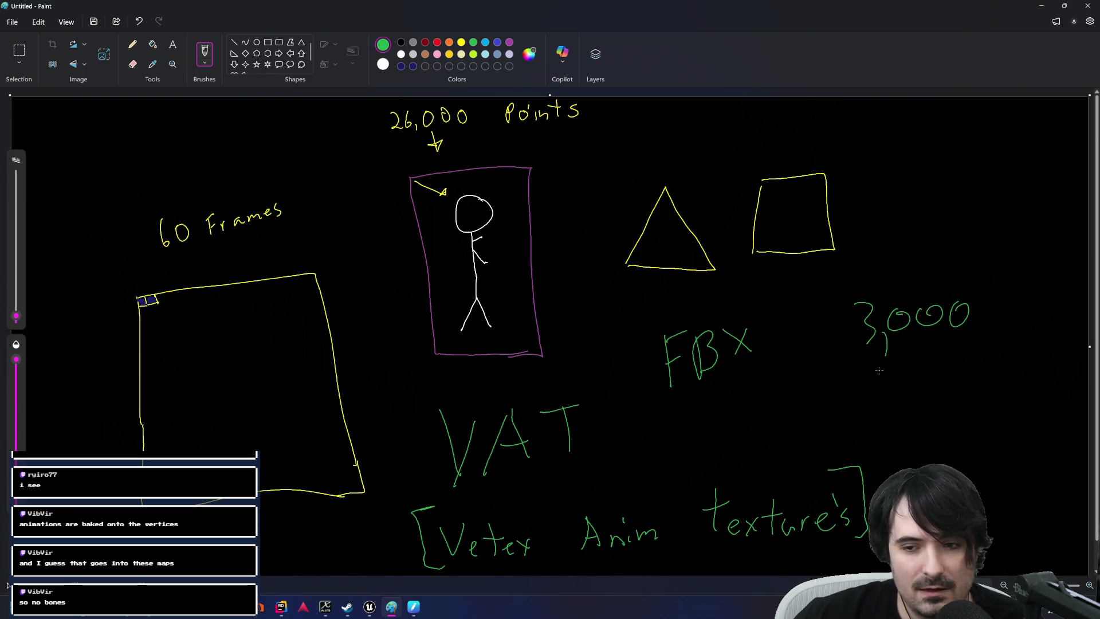
mouse_move(871, 260)
mouse_down()
mouse_move(872, 283)
mouse_move(883, 274)
mouse_up()
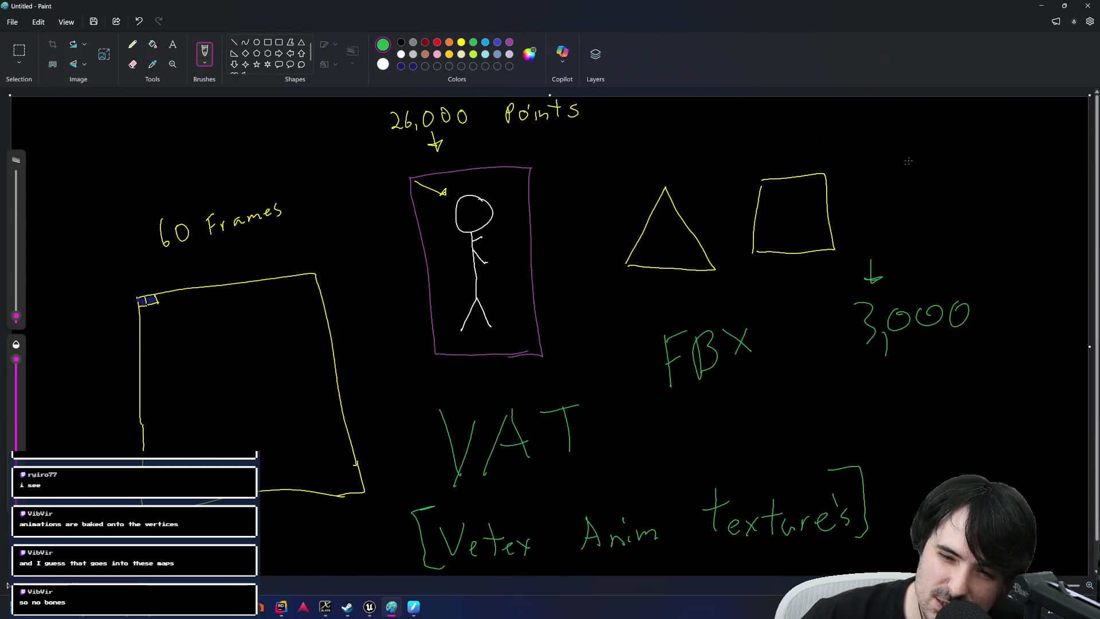
Write 1200 at the top right, scribbling out an extra zero, and bracket it.
mouse_move(891, 131)
mouse_down()
mouse_move(888, 159)
mouse_move(938, 156)
mouse_move(945, 139)
mouse_move(968, 138)
mouse_up()
mouse_move(996, 133)
mouse_down()
mouse_move(1001, 146)
mouse_move(995, 133)
mouse_up()
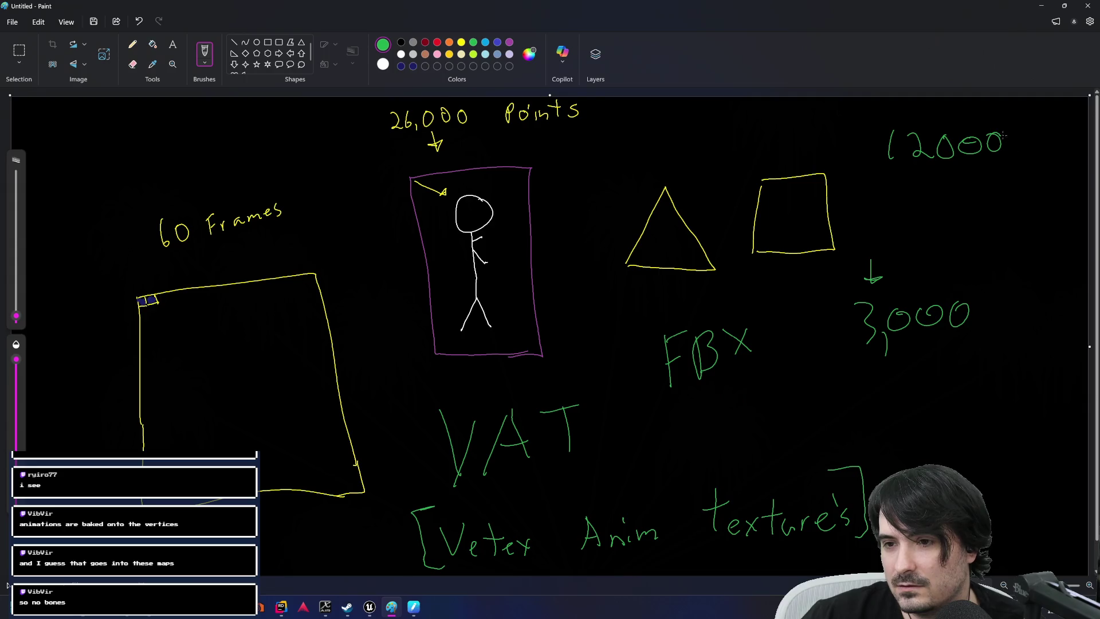
drag(996, 133, 996, 144)
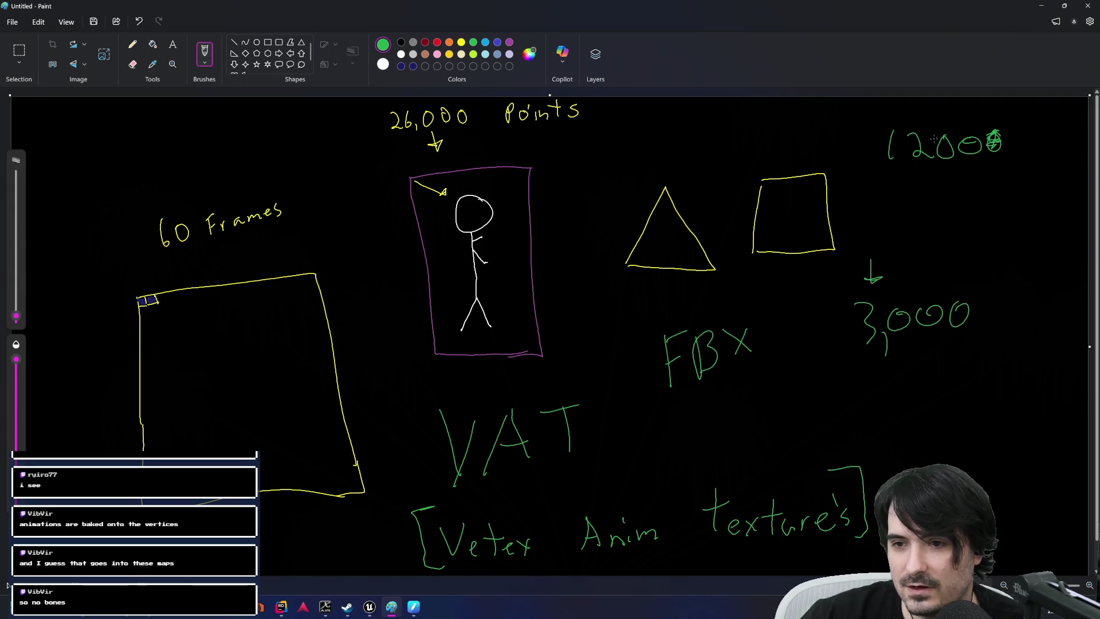
mouse_move(888, 122)
mouse_down()
mouse_move(865, 135)
mouse_move(897, 172)
mouse_up()
mouse_move(977, 121)
mouse_down()
mouse_move(986, 123)
mouse_move(962, 170)
mouse_up()
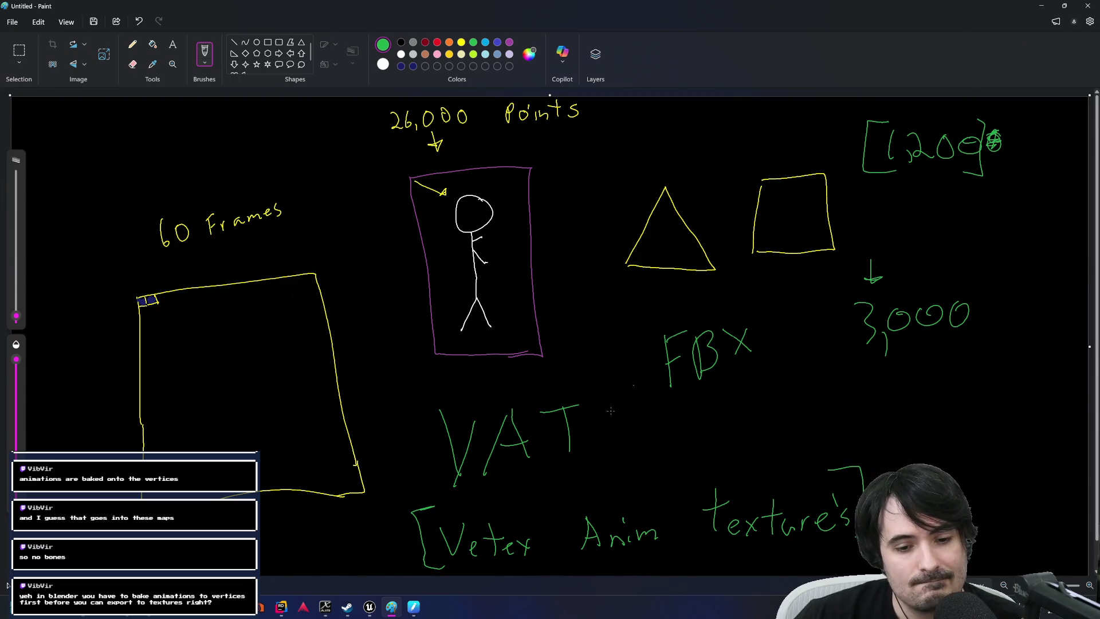
Briefly bring up the Unreal material instance editor, then return to the Paint diagram.
mouse_move(369, 606)
mouse_move(280, 552)
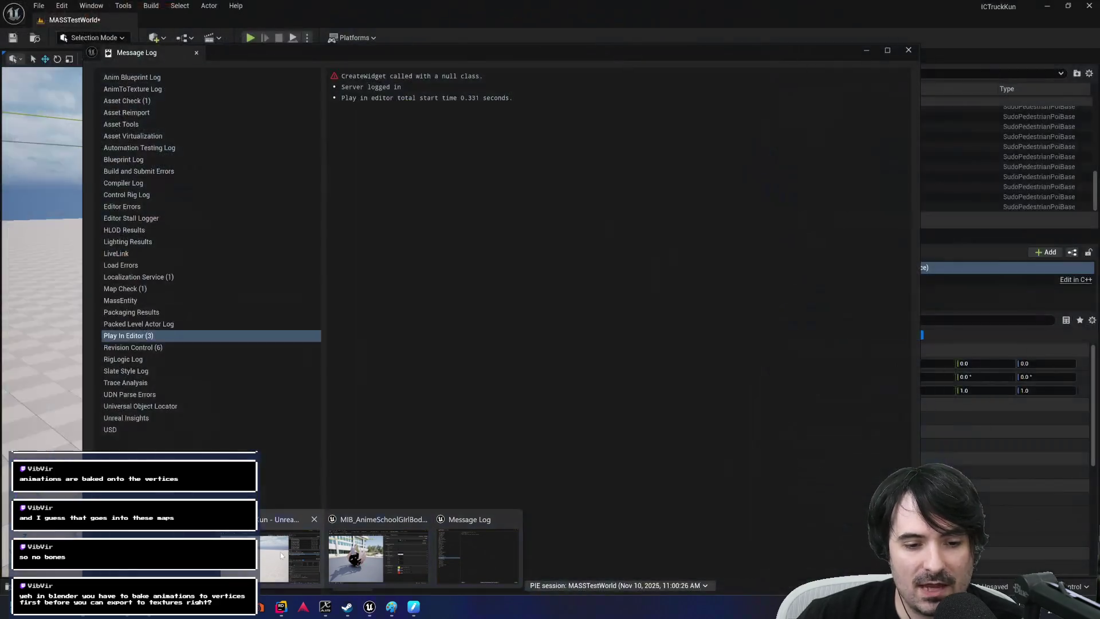
click(367, 555)
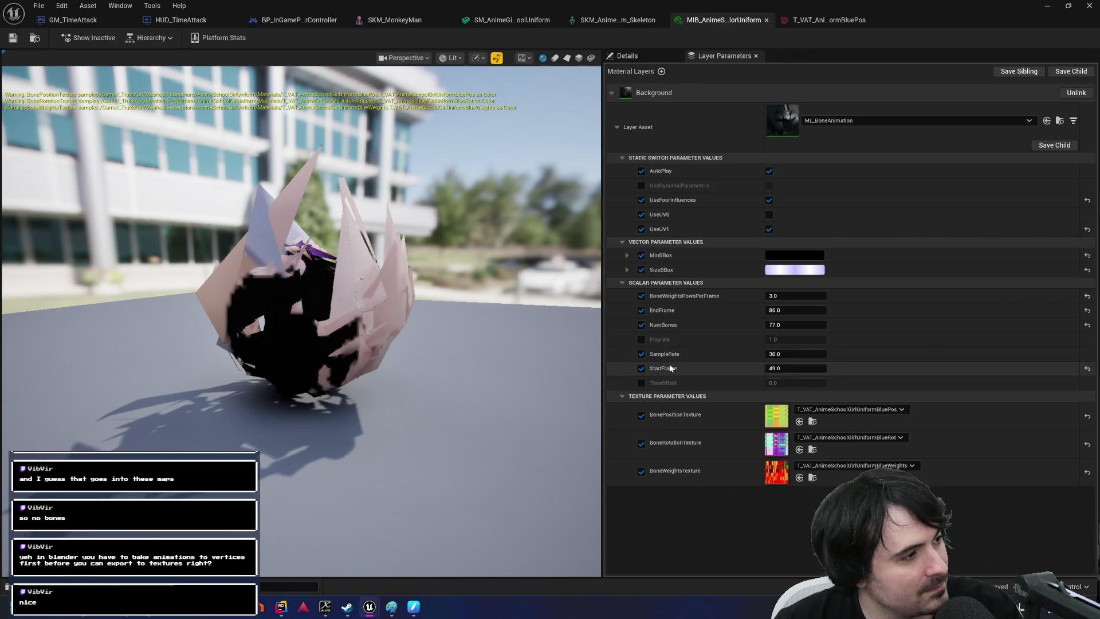
key(alt+Tab)
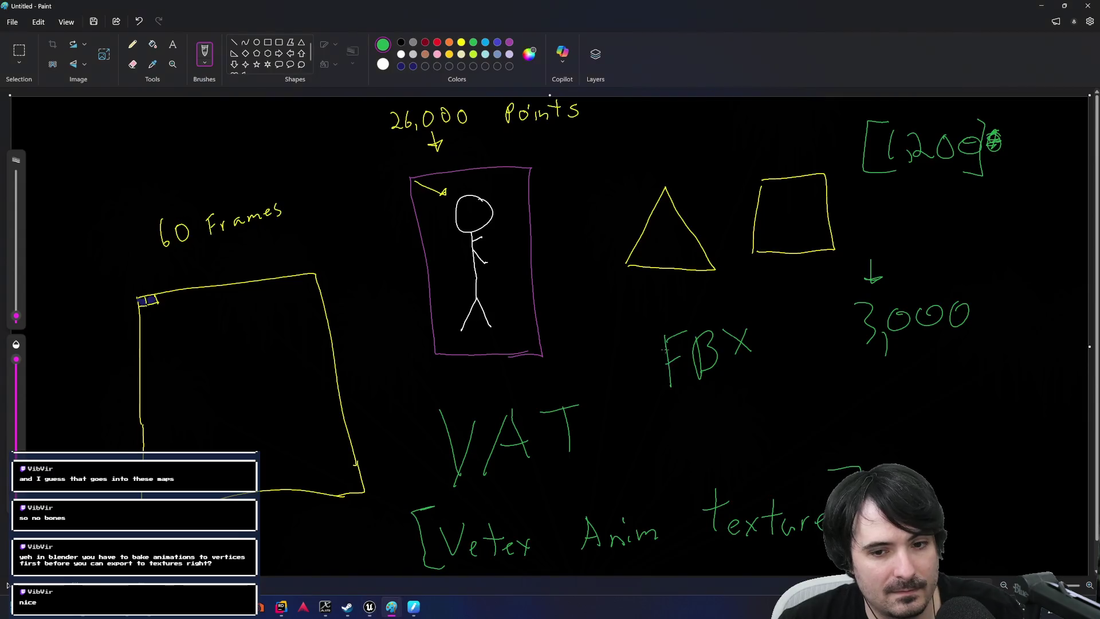
Enclose the FBX label in green brackets, then switch to the Edge window.
mouse_move(664, 322)
mouse_down()
mouse_move(640, 328)
mouse_move(648, 396)
mouse_move(681, 403)
mouse_up()
drag(739, 303, 771, 333)
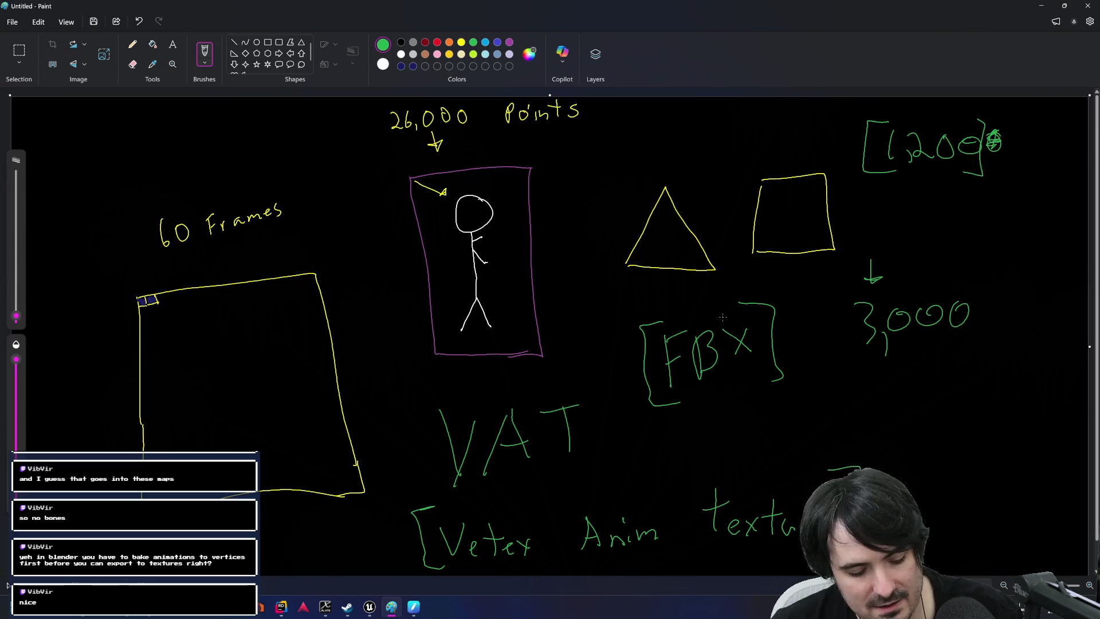
key(alt+Tab)
key(alt+Tab)
key(alt+Tab)
key(alt+Tab)
key(alt+Tab)
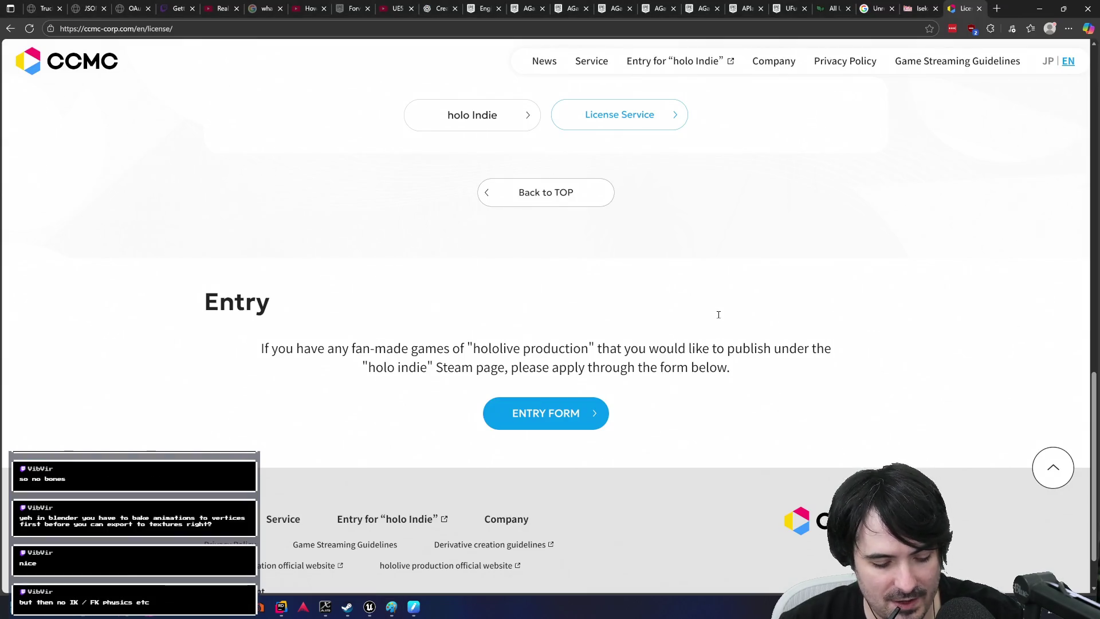
Open and close a new Edge tab, then return to the Unreal material instance editor.
key(ctrl+t)
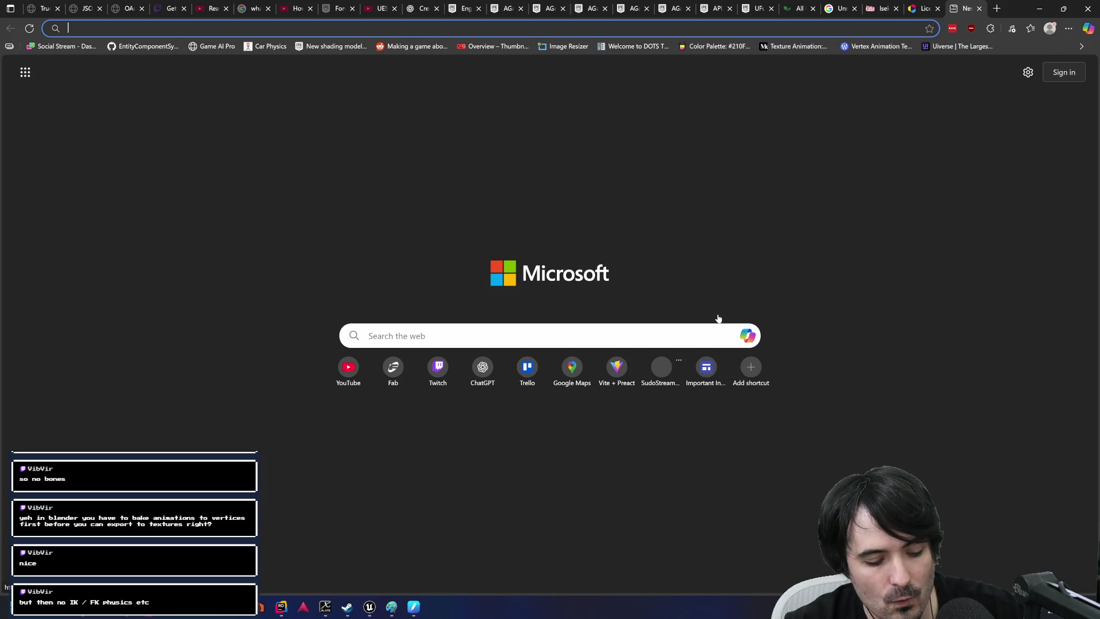
key(ctrl+w)
key(alt+Tab)
key(alt+Tab)
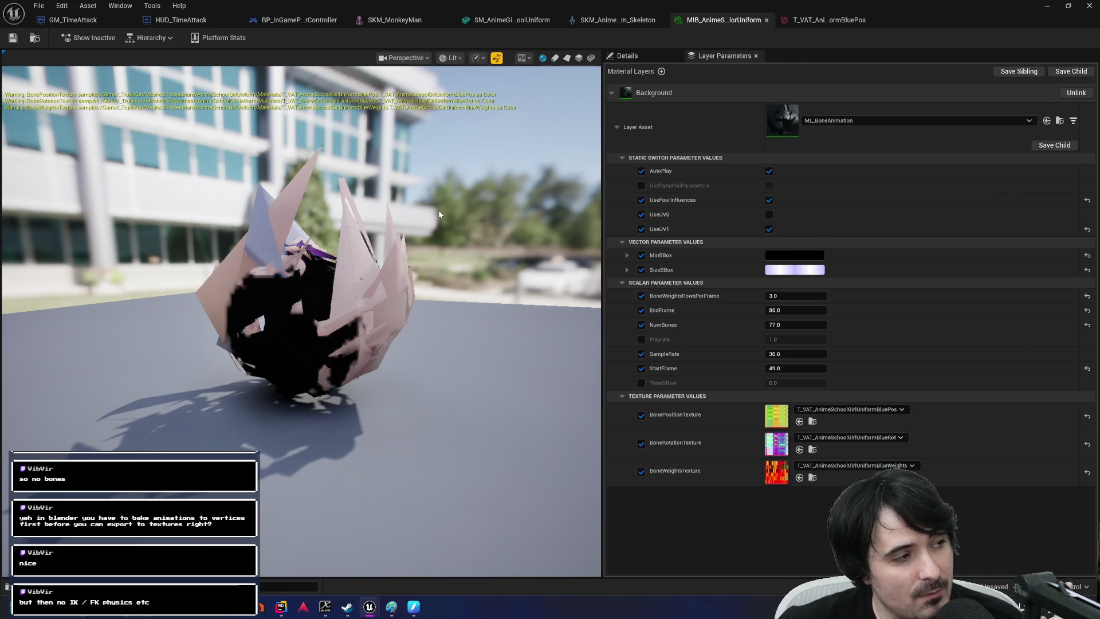
Switch from Unreal Editor back to the Untitled - Paint window.
key(alt+Tab)
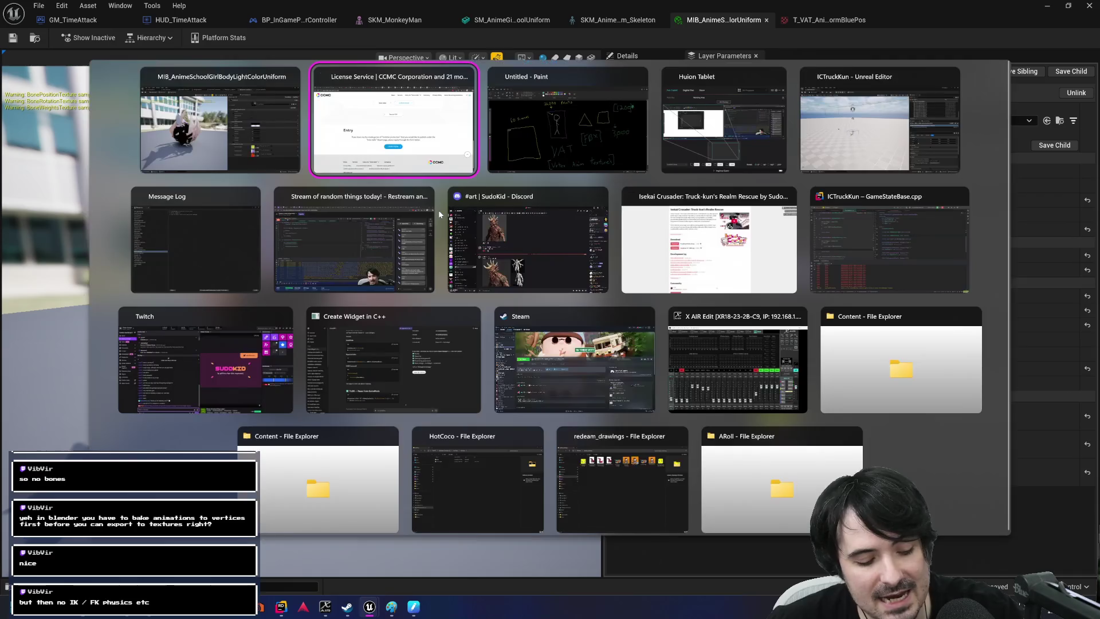
key(alt+Tab)
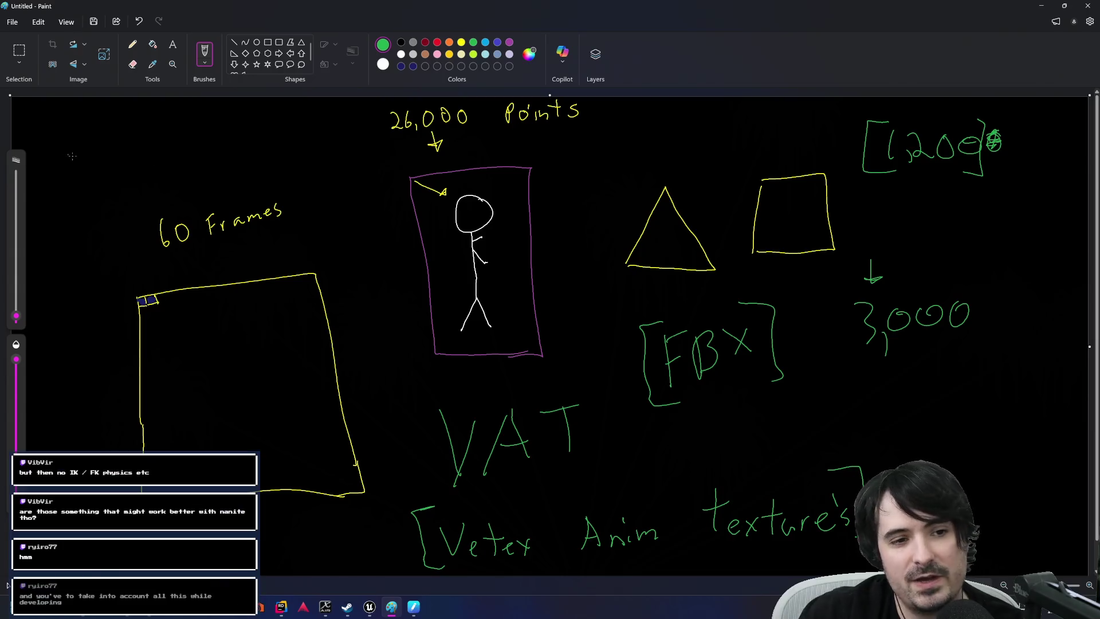
Handwrite the green units note at the top left and add a 2 beside it.
mouse_move(72, 156)
mouse_down()
mouse_move(89, 182)
mouse_move(104, 153)
mouse_move(128, 145)
mouse_up()
drag(121, 135, 123, 157)
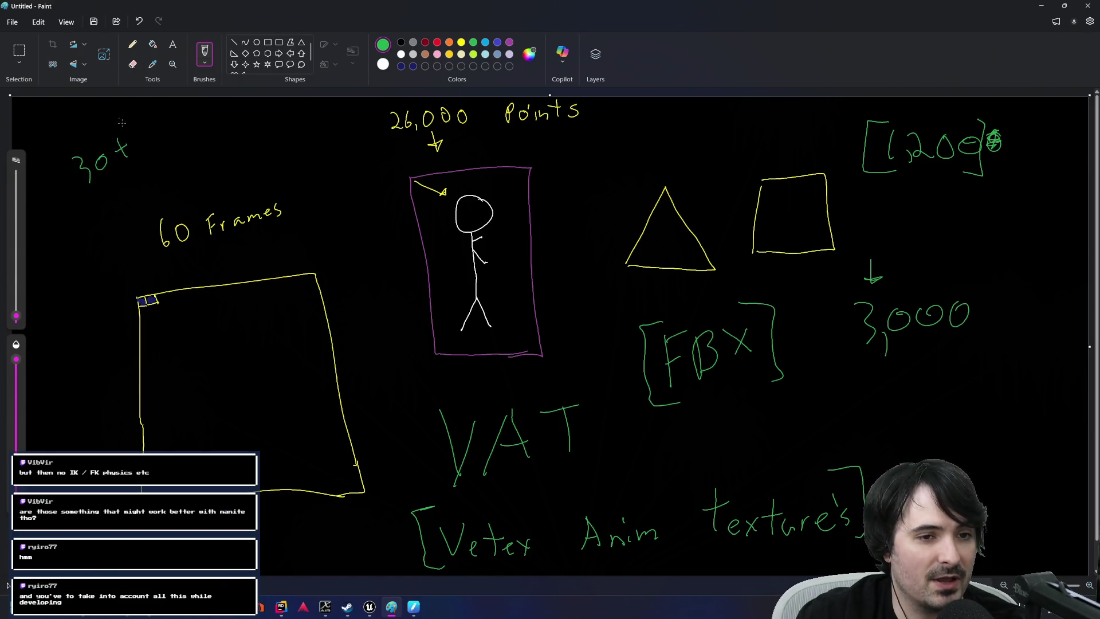
mouse_move(55, 139)
mouse_down()
mouse_move(90, 108)
mouse_move(91, 125)
mouse_up()
mouse_move(84, 117)
mouse_down()
mouse_move(99, 122)
mouse_move(69, 178)
mouse_move(116, 206)
mouse_move(122, 181)
mouse_move(122, 197)
mouse_move(140, 179)
mouse_move(140, 190)
mouse_move(149, 153)
mouse_move(154, 177)
mouse_up()
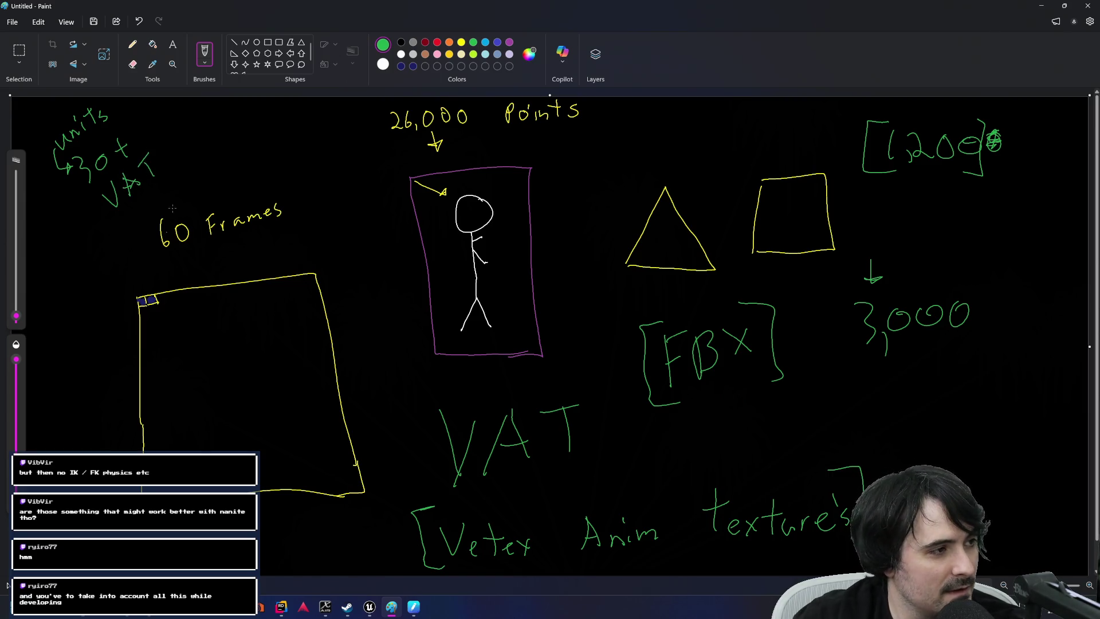
drag(244, 136, 261, 151)
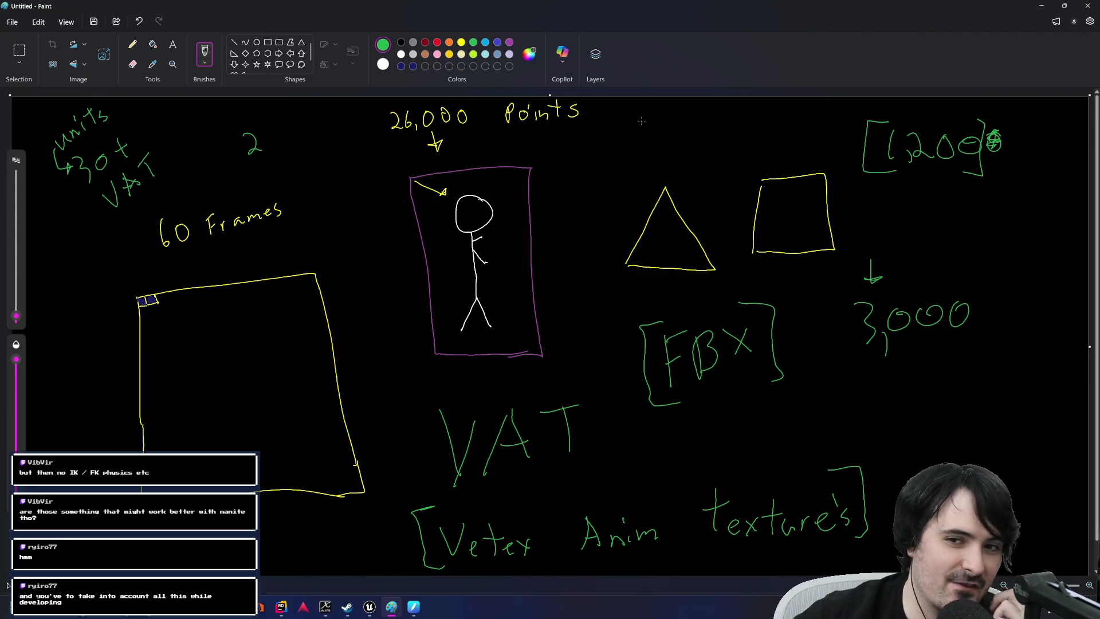
Write '10 Dif Heros' right of Points, bracket it, and add a 1 beside it.
drag(632, 121, 633, 143)
mouse_move(651, 121)
mouse_down()
mouse_move(694, 141)
mouse_move(730, 134)
mouse_up()
drag(734, 126, 725, 126)
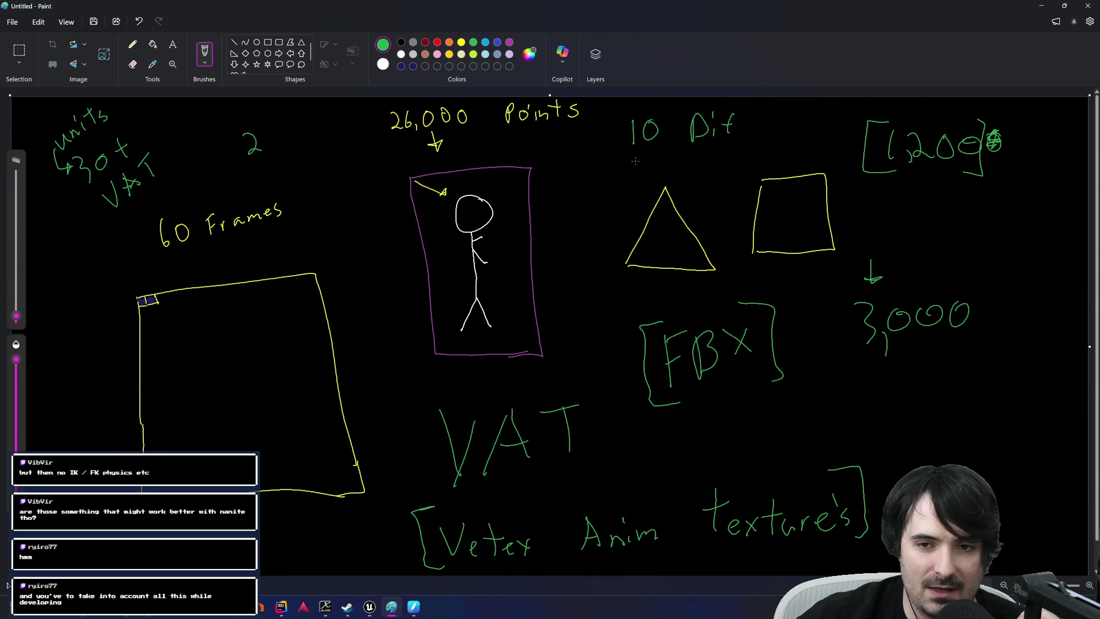
drag(632, 156, 631, 179)
mouse_move(633, 168)
mouse_down()
mouse_move(646, 166)
mouse_move(646, 178)
mouse_up()
mouse_move(653, 173)
mouse_down()
mouse_move(692, 161)
mouse_move(698, 172)
mouse_up()
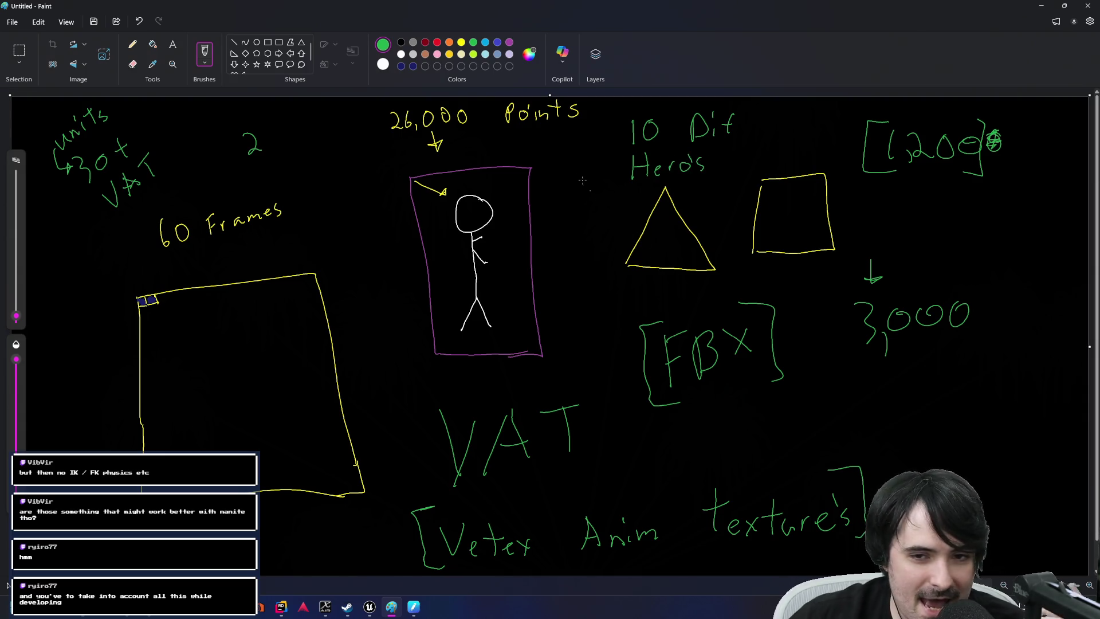
mouse_move(640, 103)
mouse_down()
mouse_move(609, 109)
mouse_move(605, 181)
mouse_move(630, 189)
mouse_up()
mouse_move(728, 104)
mouse_down()
mouse_move(748, 106)
mouse_move(734, 180)
mouse_move(714, 185)
mouse_up()
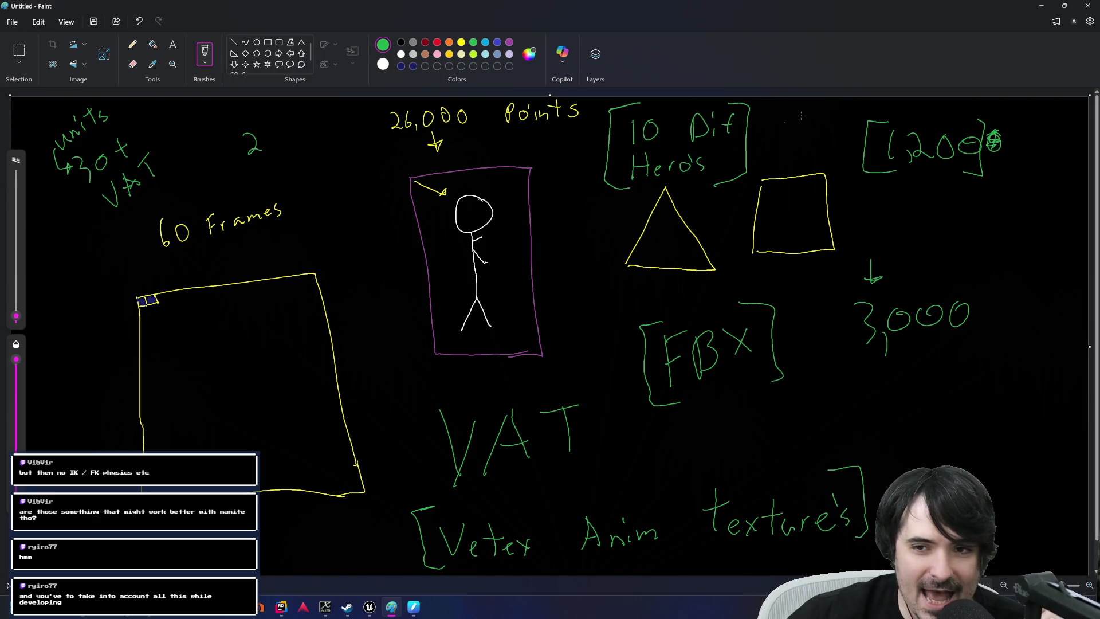
drag(789, 115, 799, 131)
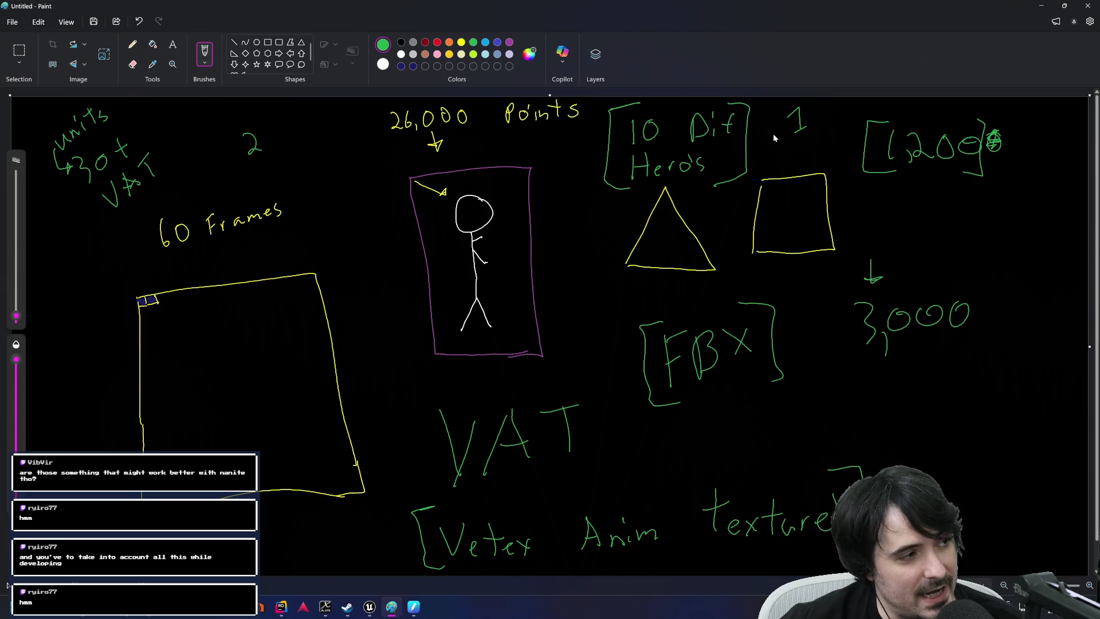
Write a green 4 right of 60 Frames with a bracketed [3,000] beneath it.
mouse_move(321, 228)
mouse_down()
mouse_move(318, 240)
mouse_move(334, 238)
mouse_up()
drag(326, 229, 328, 281)
mouse_move(341, 256)
mouse_down()
mouse_move(371, 243)
mouse_move(341, 284)
mouse_move(311, 262)
mouse_move(333, 290)
mouse_up()
drag(369, 222, 396, 251)
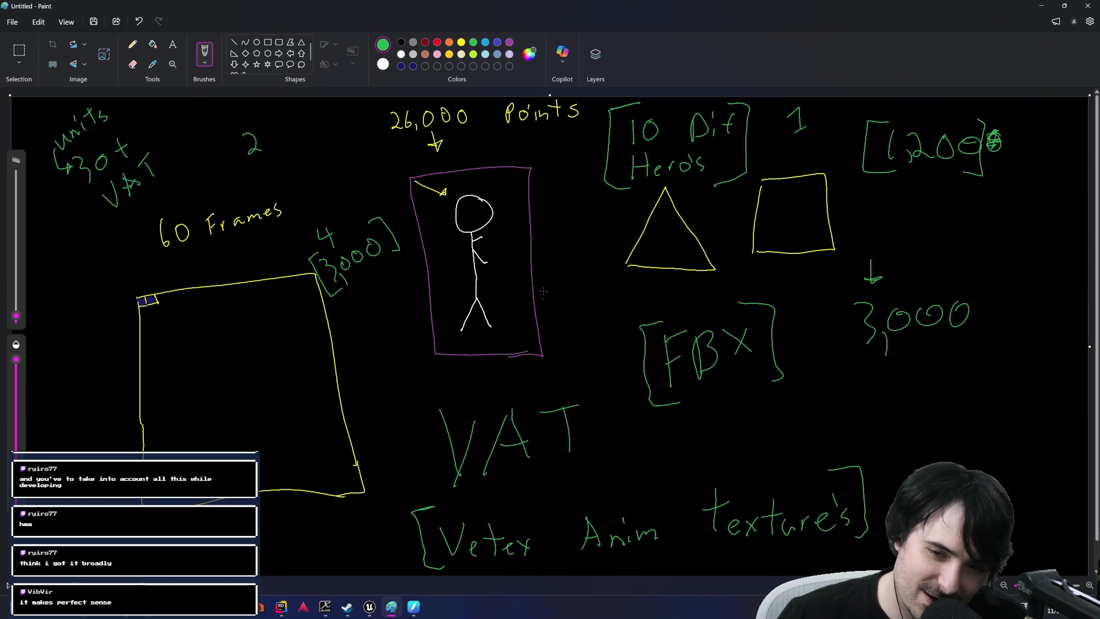
Tick all four corners of the purple rectangle with green marks.
drag(405, 181, 417, 174)
drag(530, 163, 537, 172)
mouse_move(545, 355)
mouse_down()
mouse_move(538, 360)
mouse_move(547, 348)
mouse_up()
drag(430, 356, 434, 354)
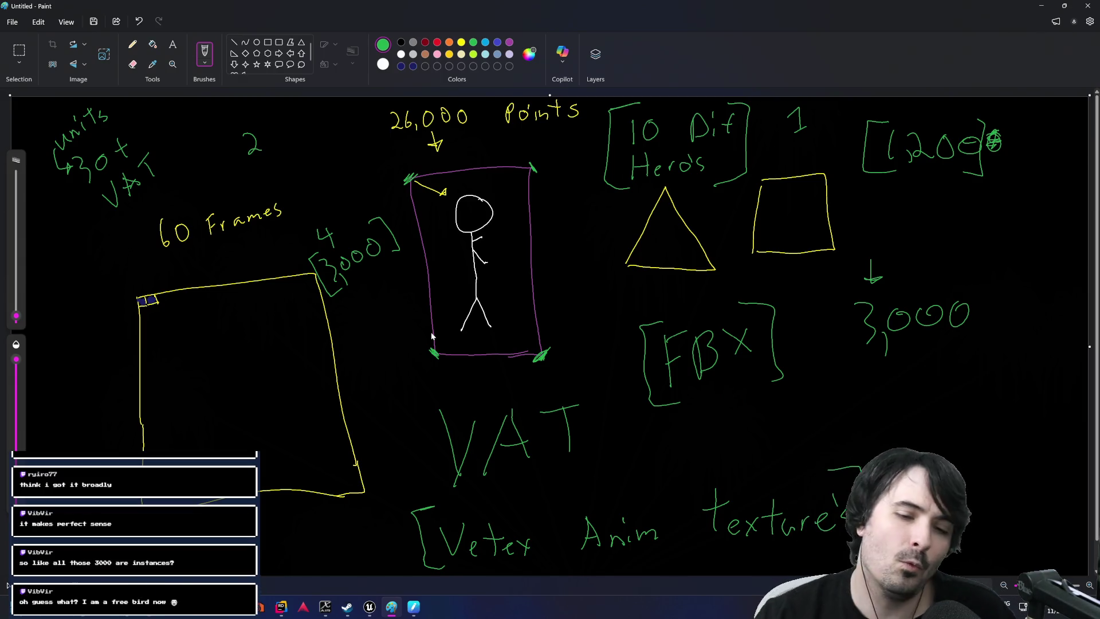
Write [200] Actors at the top right with a small down arrow above 3,000.
drag(919, 228, 931, 237)
mouse_move(939, 226)
mouse_down()
mouse_move(935, 235)
mouse_move(953, 227)
mouse_move(915, 239)
mouse_move(963, 234)
mouse_up()
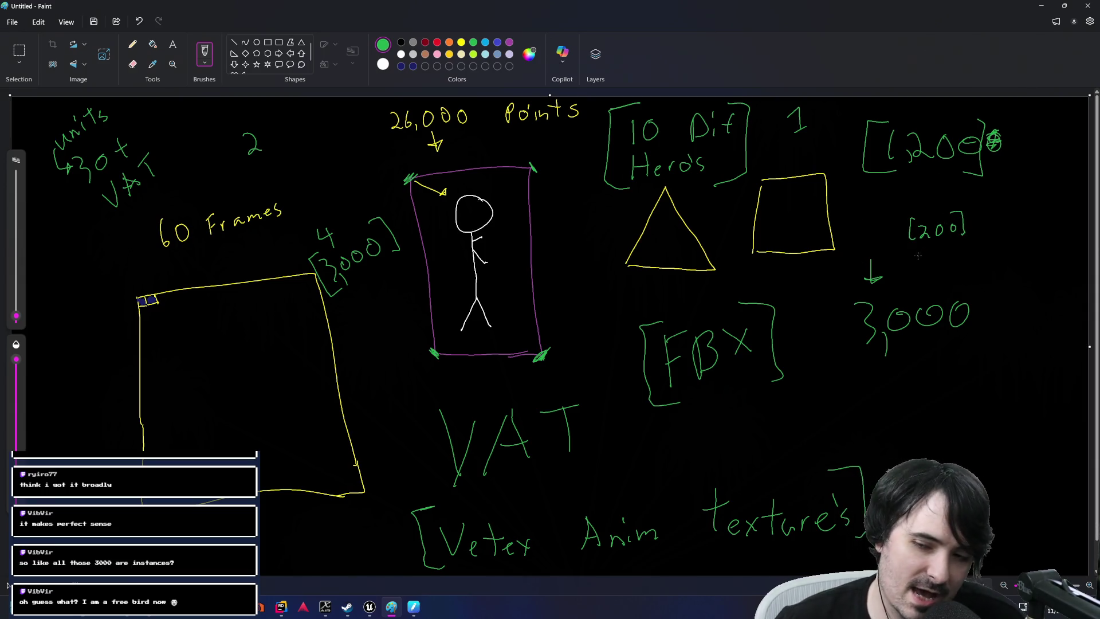
mouse_move(916, 261)
mouse_down()
mouse_move(948, 247)
mouse_move(977, 252)
mouse_move(970, 258)
mouse_up()
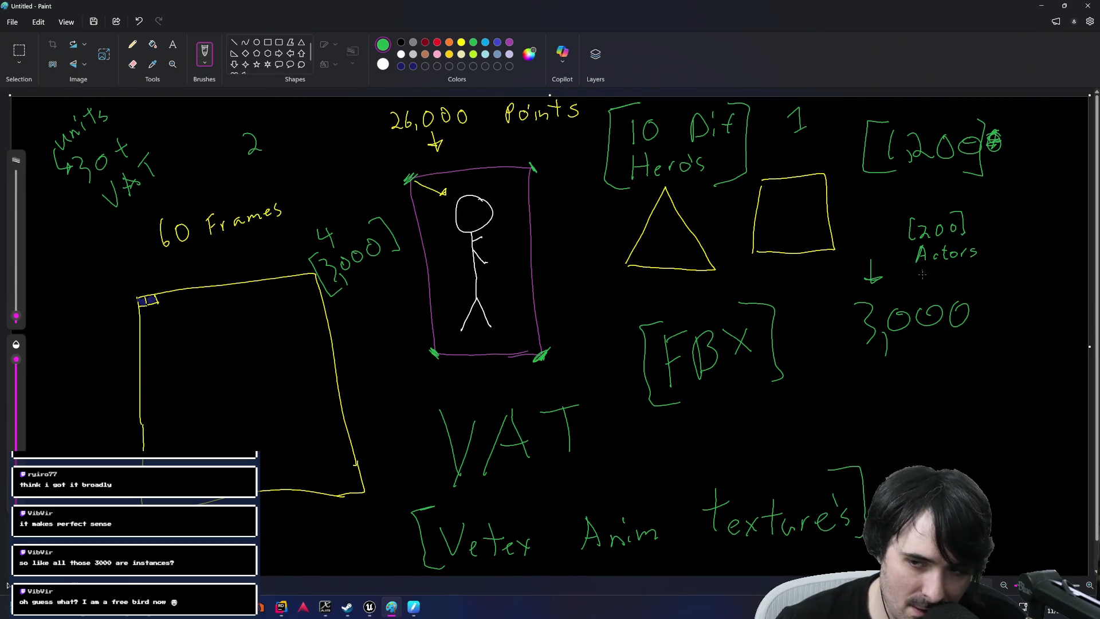
drag(910, 279, 905, 296)
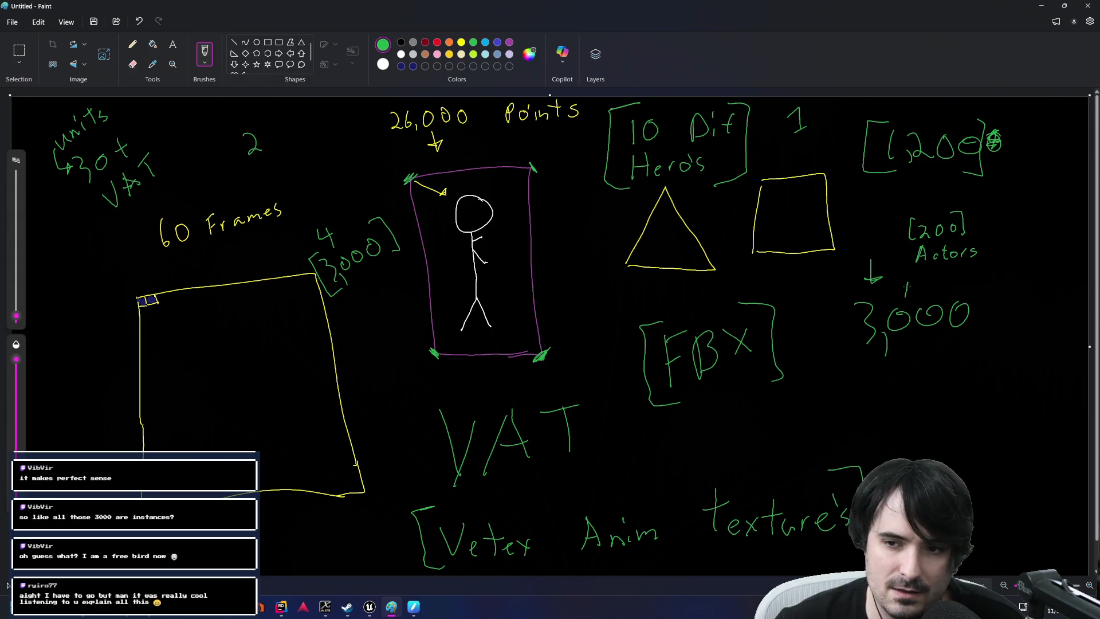
drag(901, 288, 911, 288)
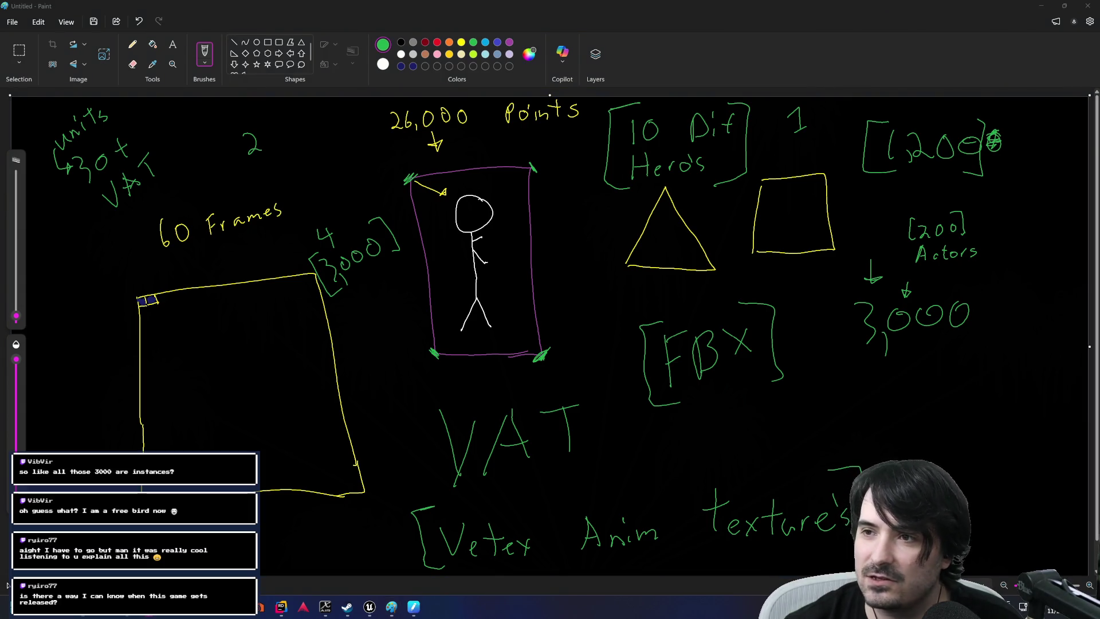
Bring up the X profile in a maximized browser and copy its page address.
key(alt+Tab)
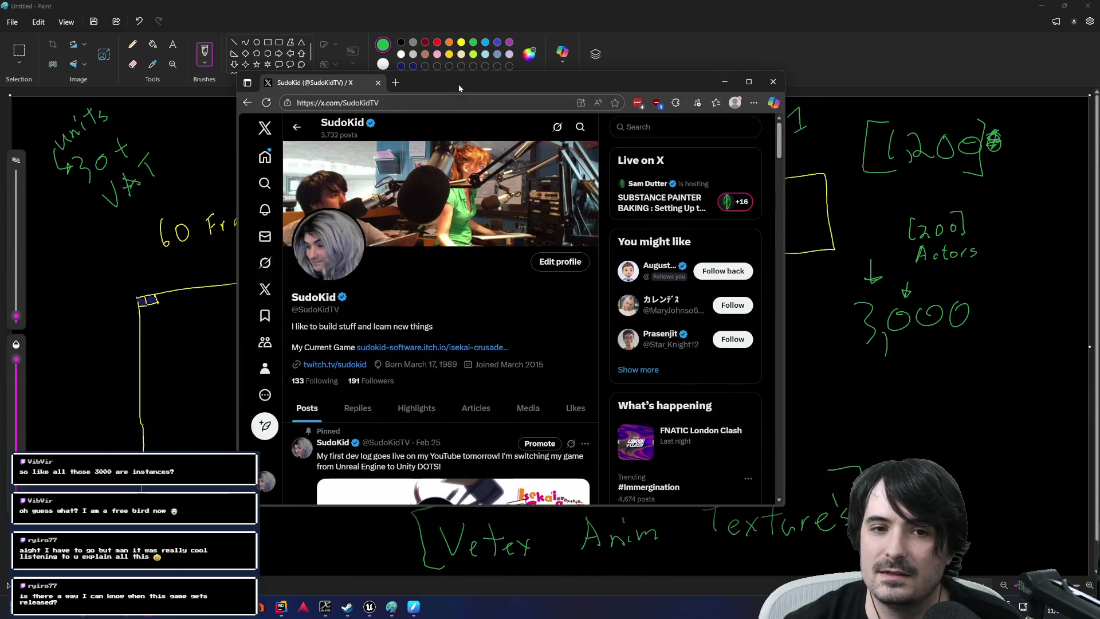
double_click(445, 80)
click(202, 29)
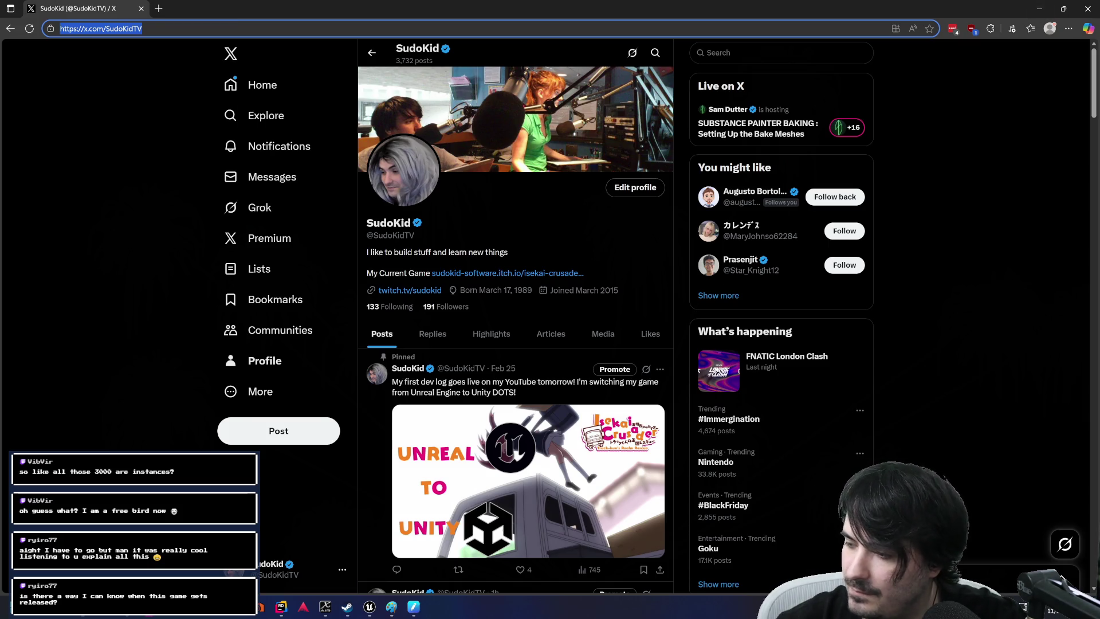
key(alt+Tab)
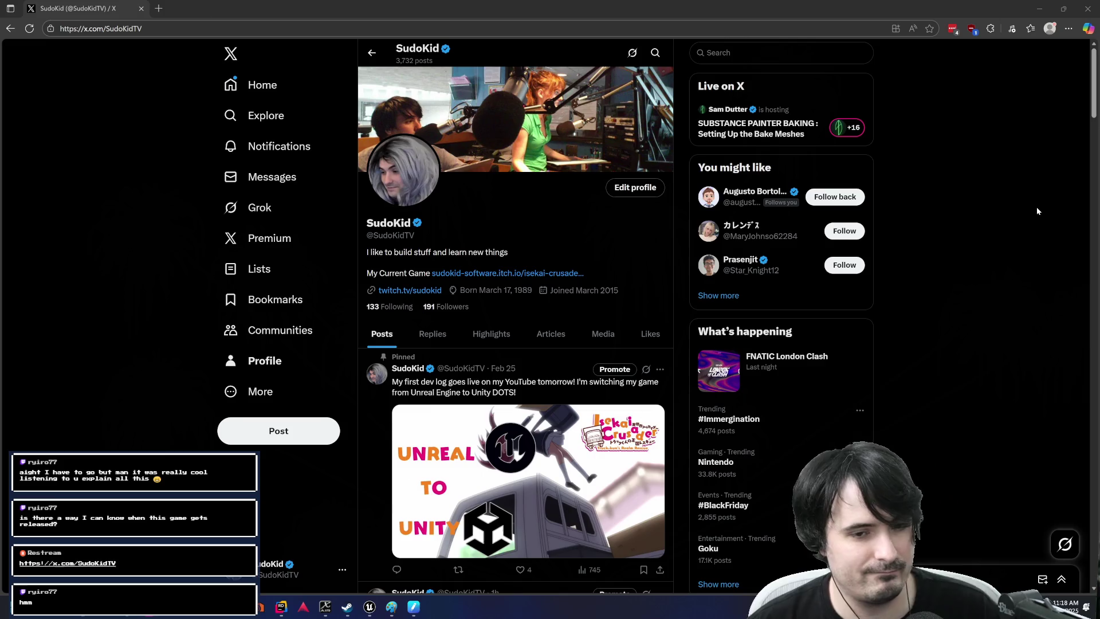
scroll(423, 358, down, 12)
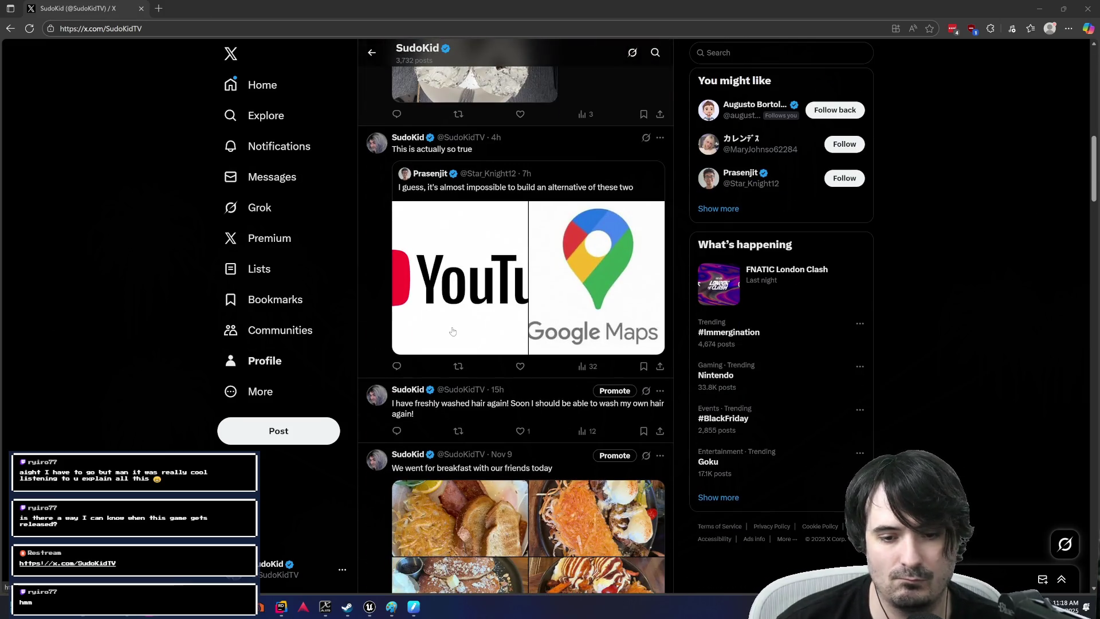
scroll(453, 330, up, 3)
scroll(453, 331, up, 10)
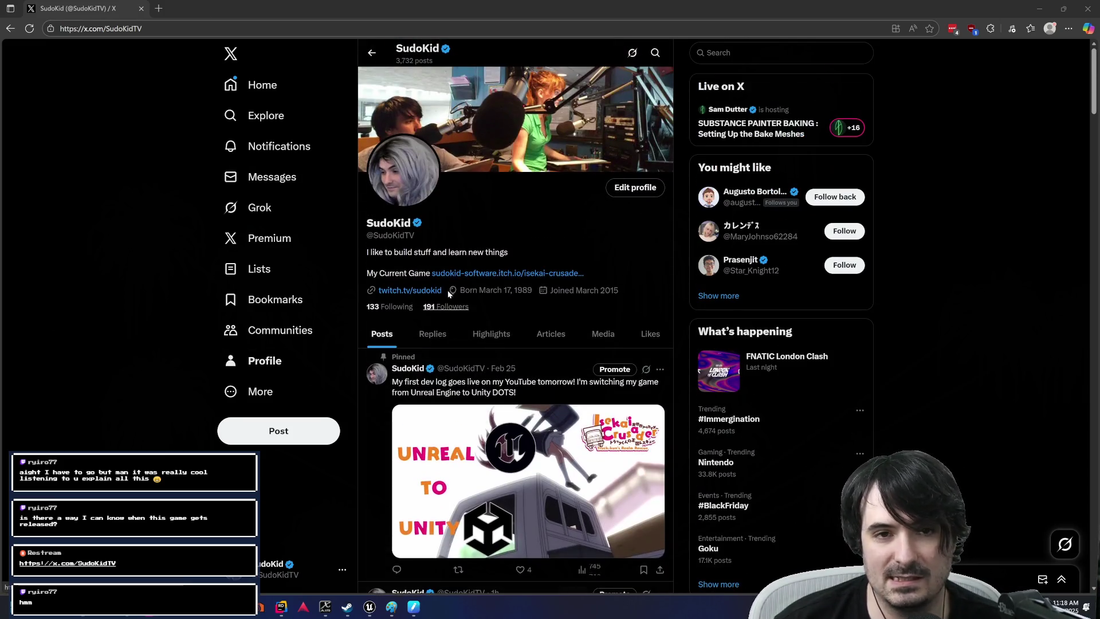
click(89, 7)
Minimize the Paint window and open a new browser tab.
key(alt+Tab)
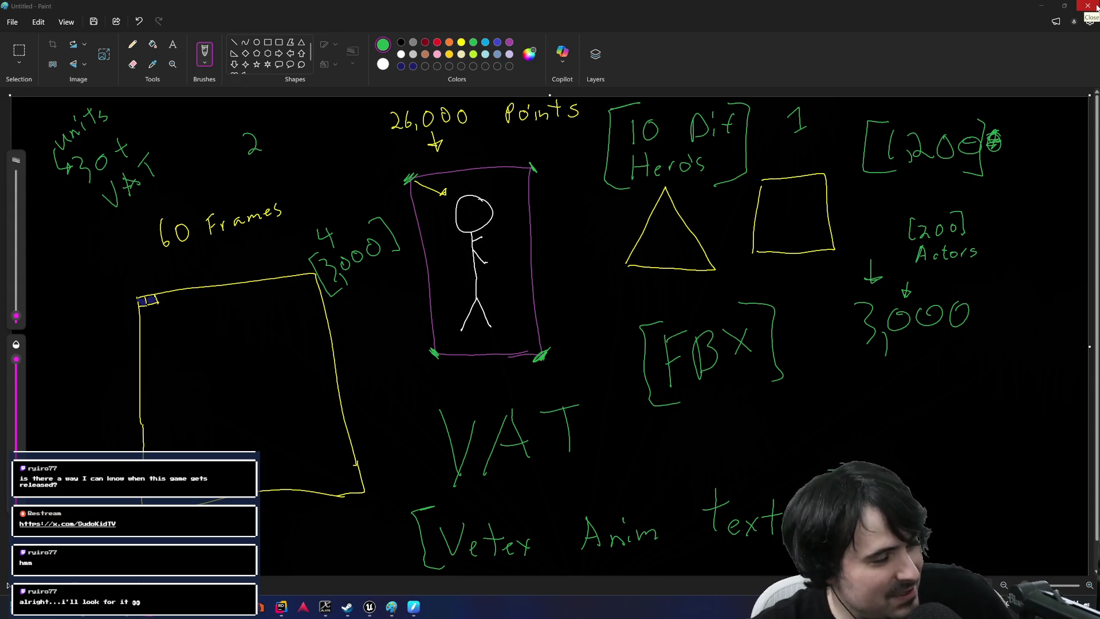
click(1041, 6)
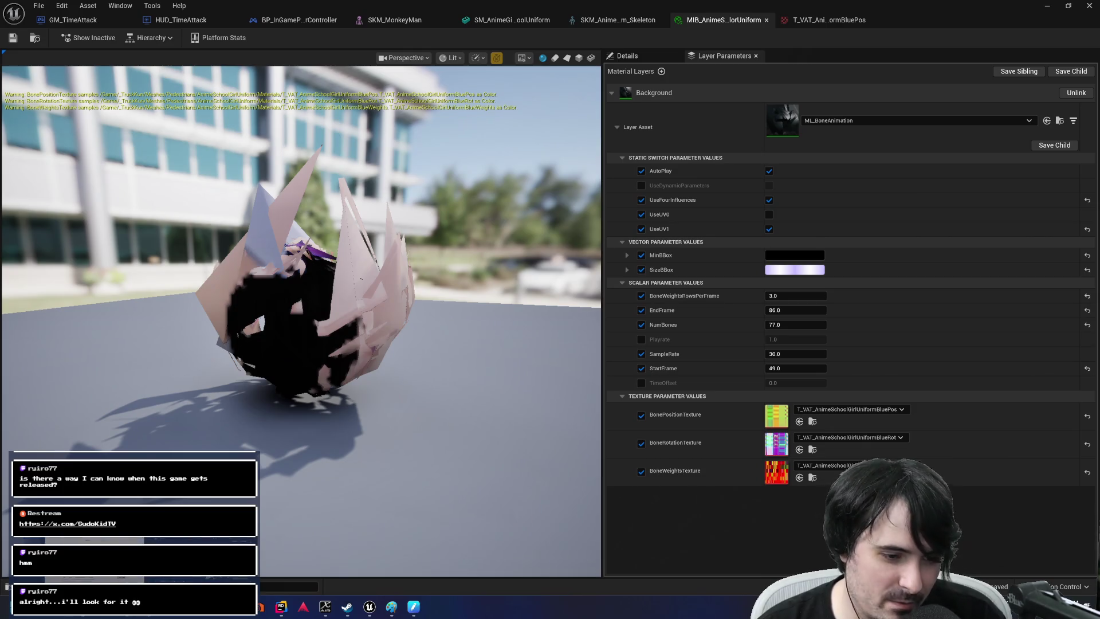
click(146, 614)
key(ctrl+t)
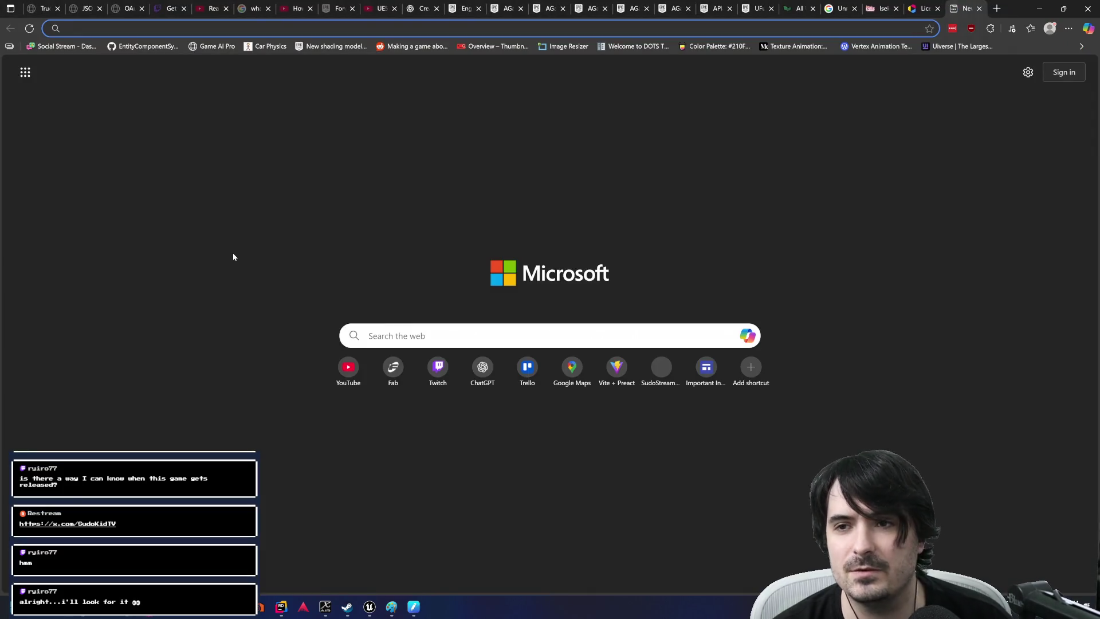
Search for 'Isekai Crusader: Truck-kun's Realm Rescue' and open its itch.io page.
text(is)
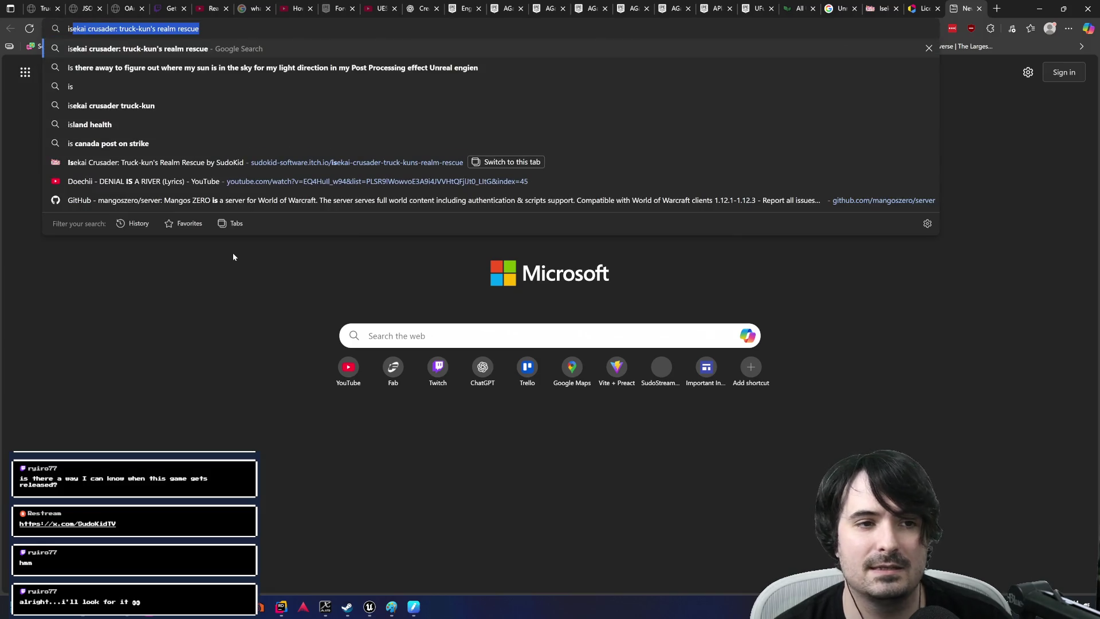
key(Return)
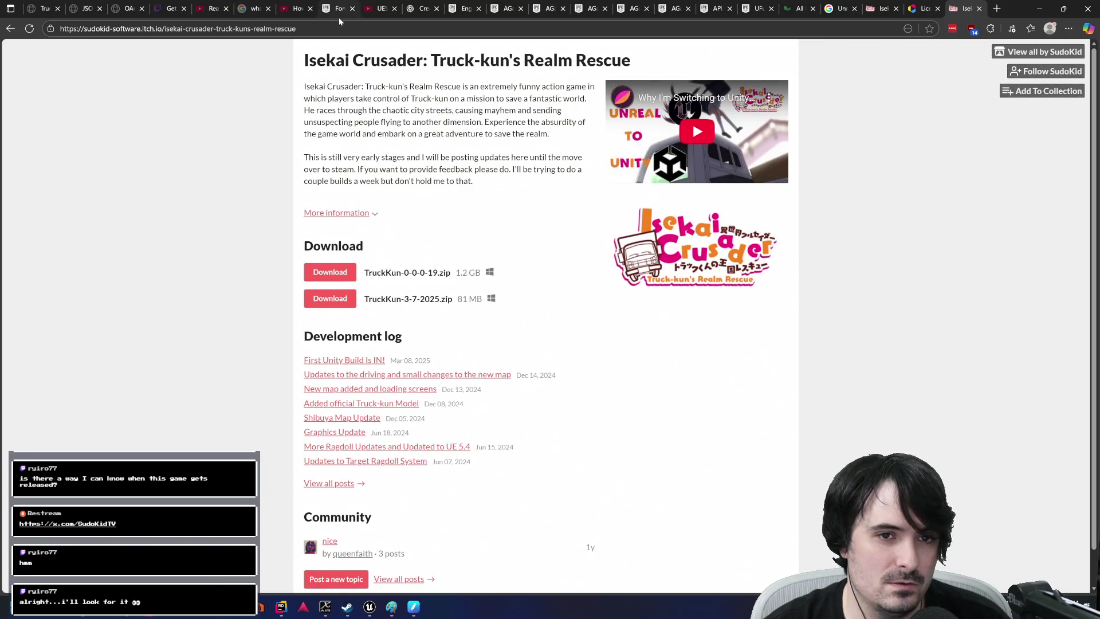
click(341, 25)
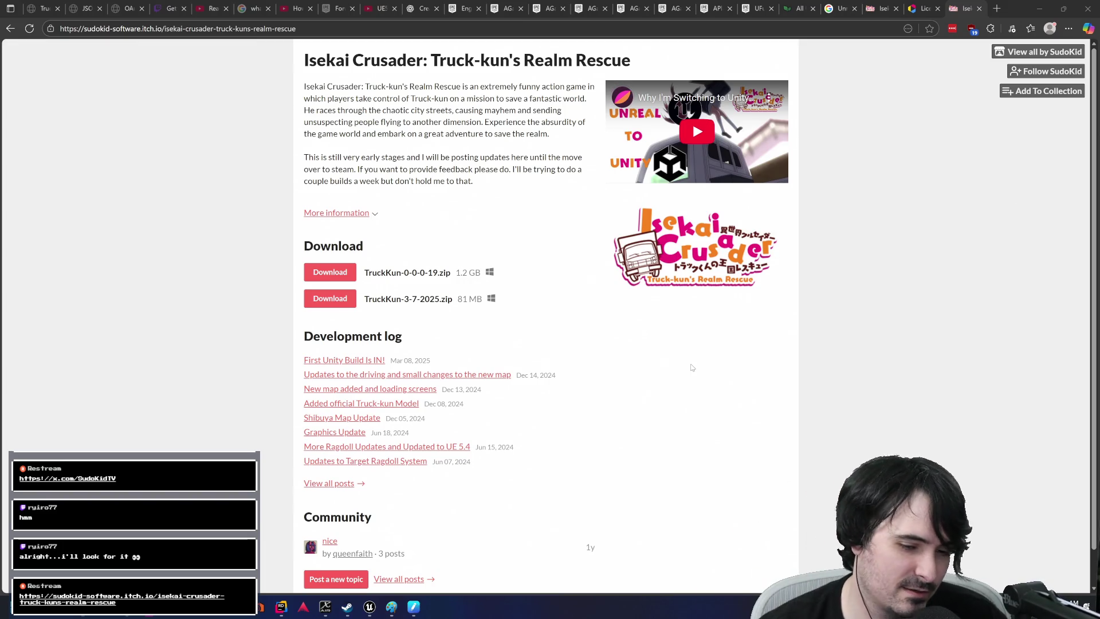
Focus the itch.io game page and bring up the Alt+Tab window switcher.
click(184, 379)
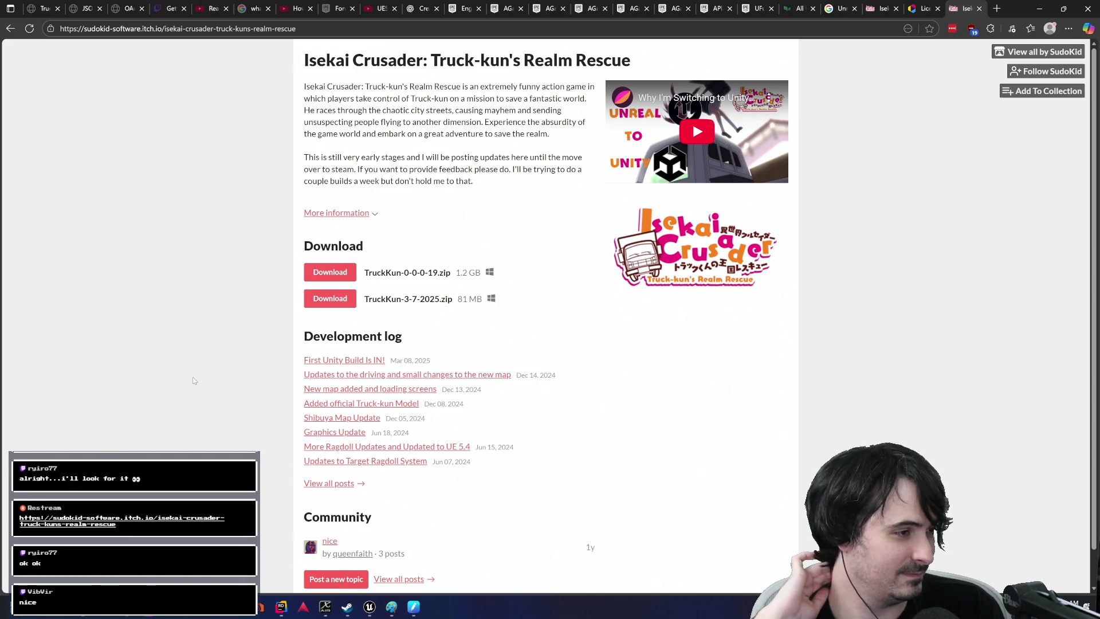
key(alt+Tab)
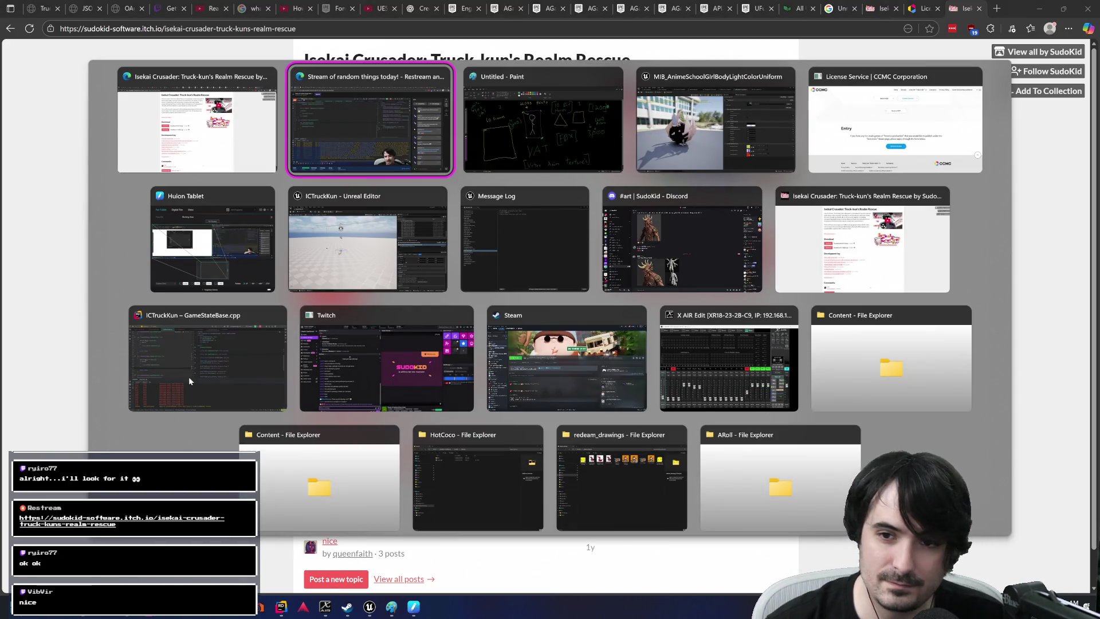
Cycle the open windows and pick the Untitled - Paint diagram.
key(Tab)
key(Tab)
key(Tab)
key(shift+Tab)
key(shift+Tab)
key(shift+Tab)
key(Tab)
key(Tab)
key(Tab)
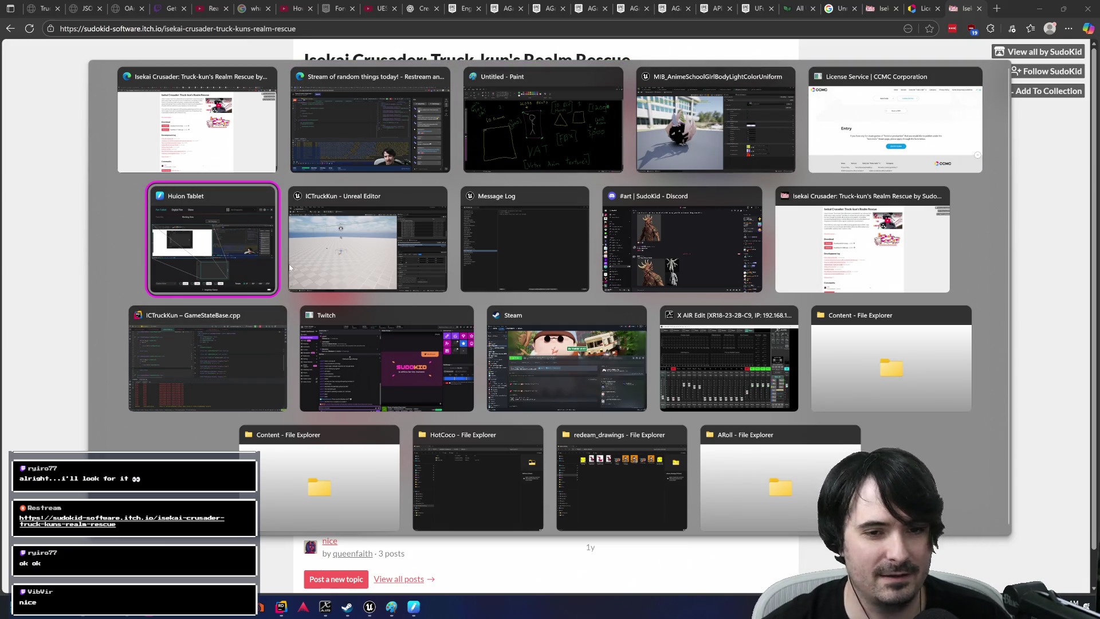
click(548, 107)
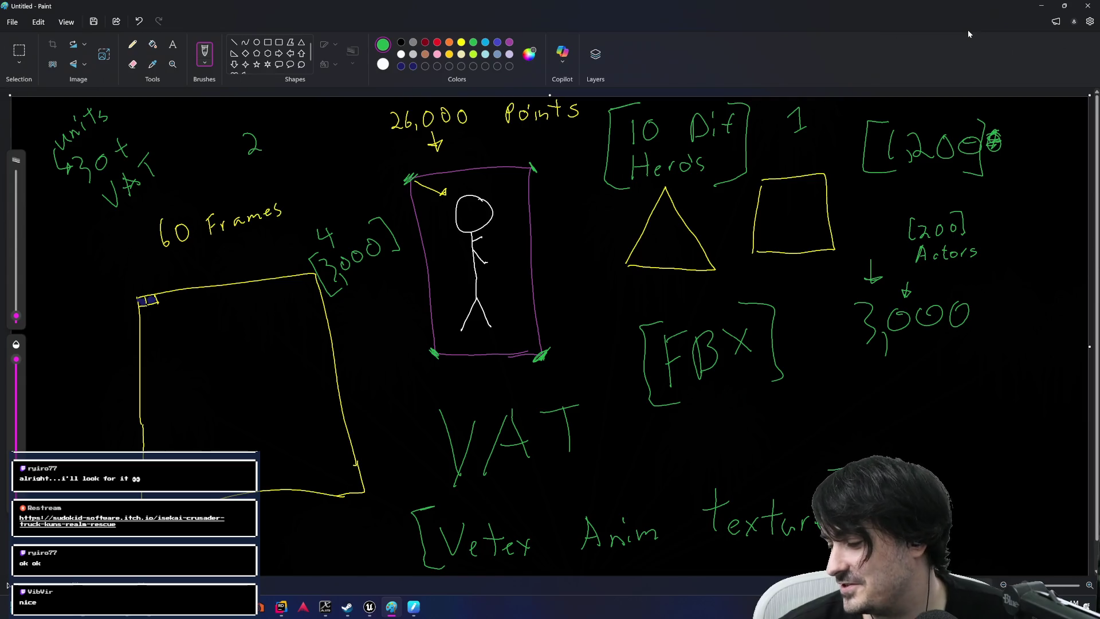
Switch from Paint back to the itch.io game page with Alt+Tab.
key(alt+Tab)
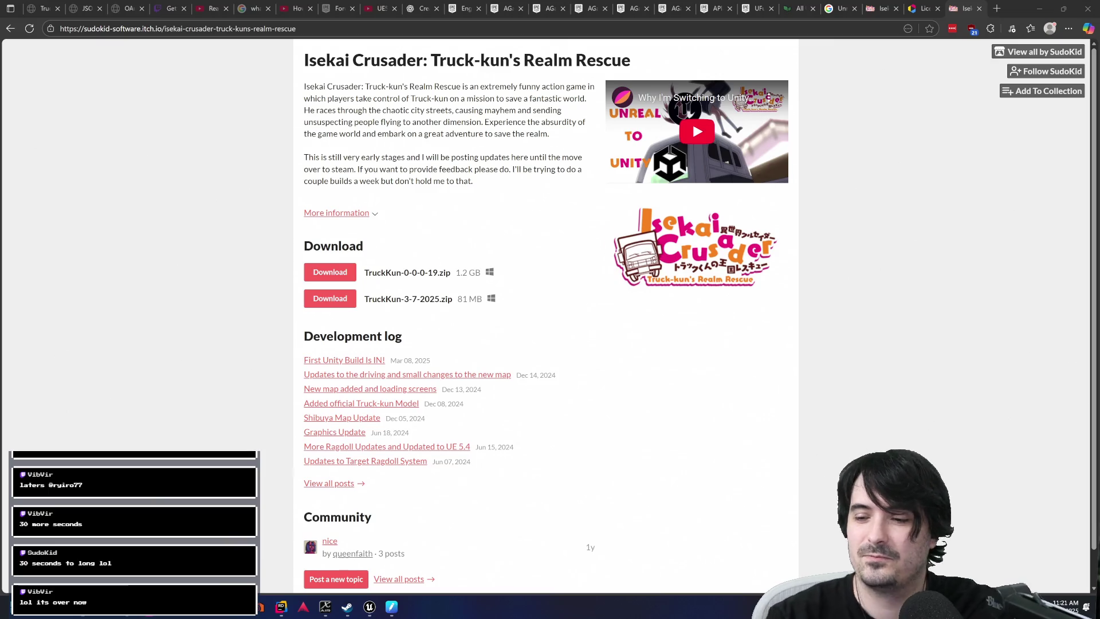